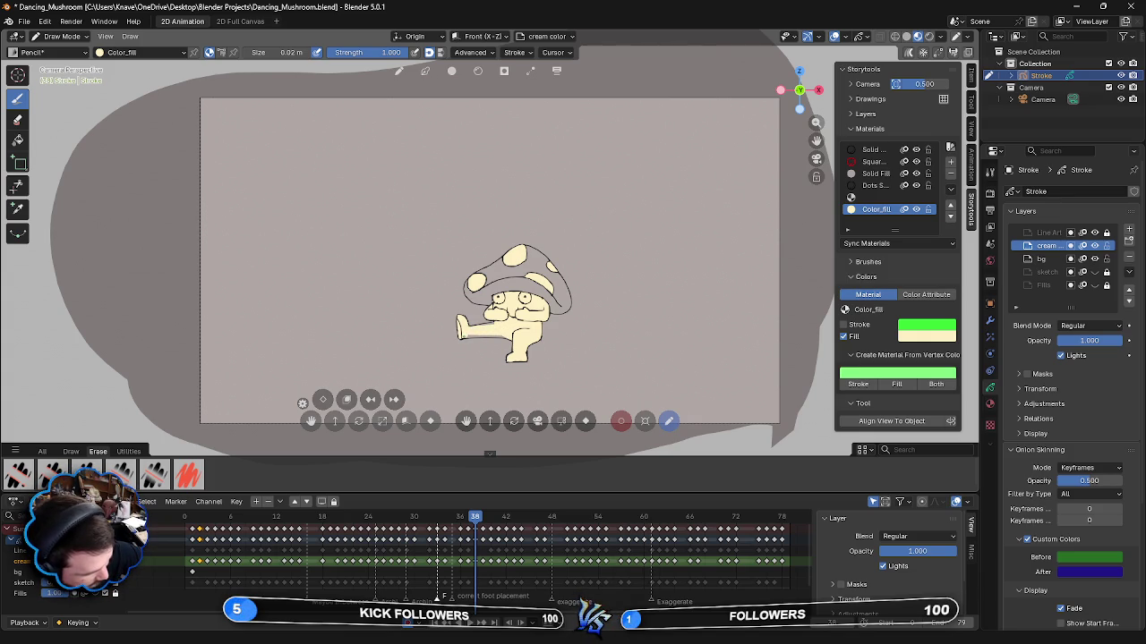
- Undo the two stray strokes on the mushroom's arm and advance to frame 39
key("ctrl+z")
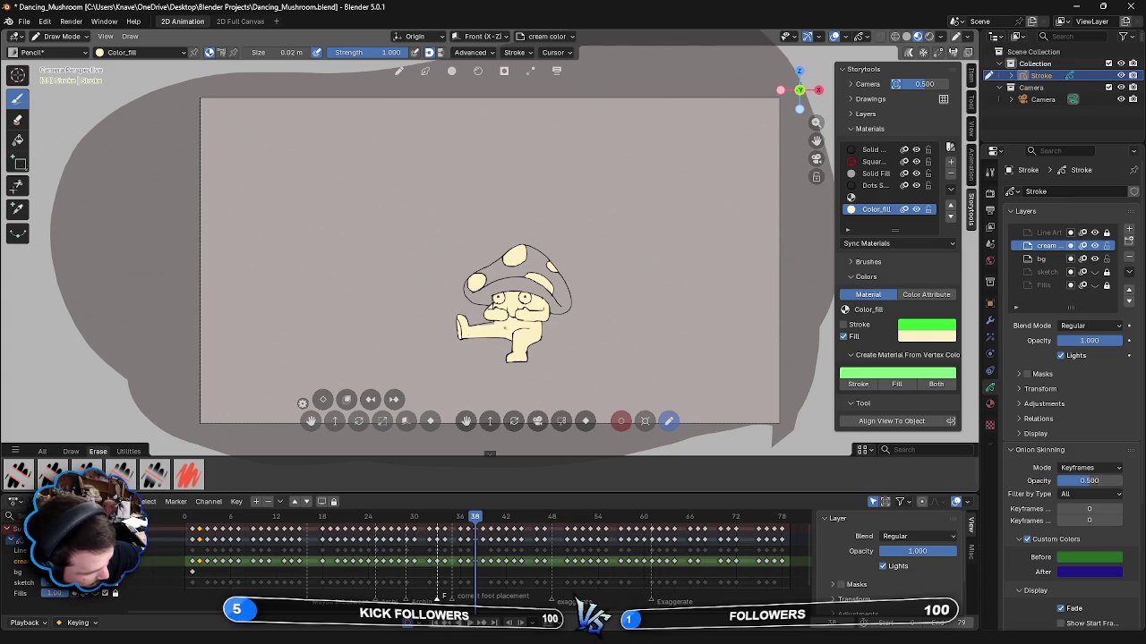
key("ctrl+z")
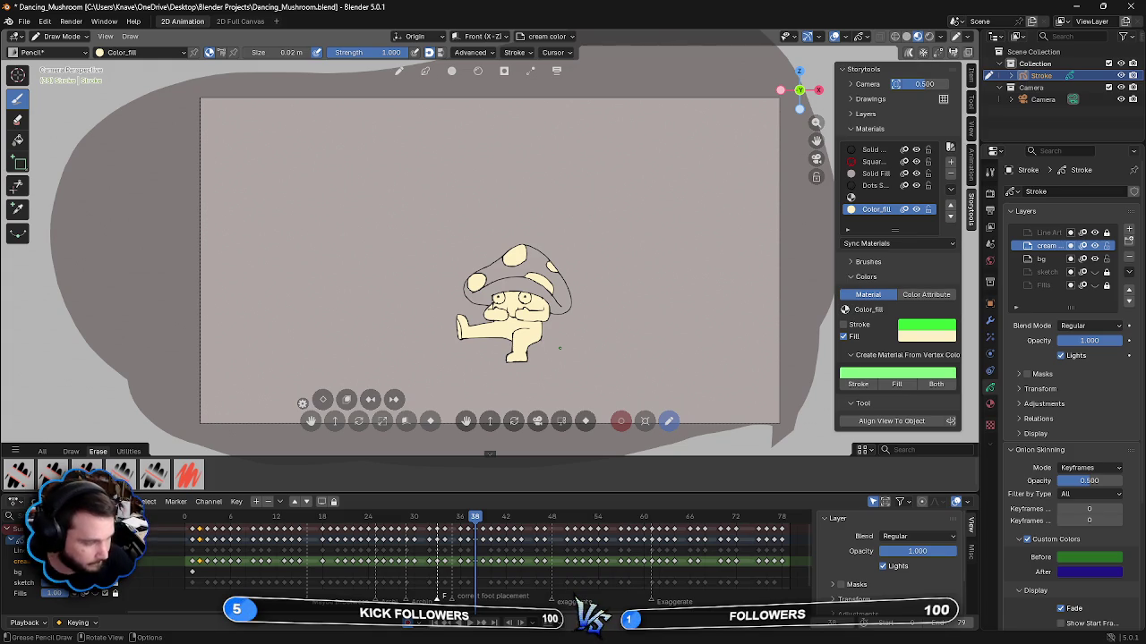
key("Right")
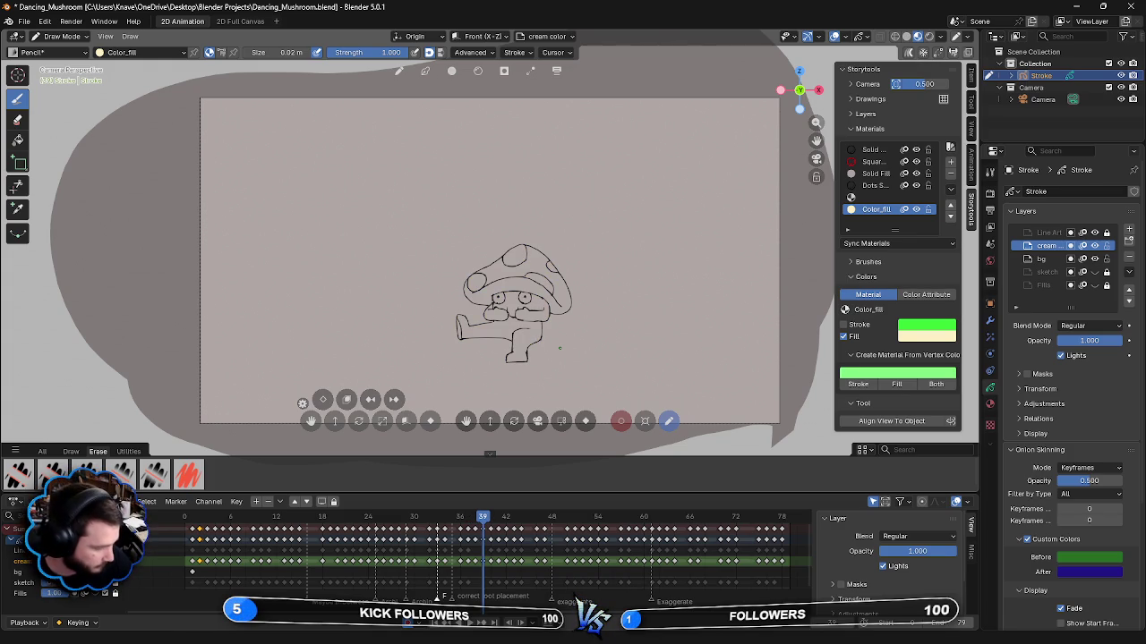
- Fill the small spot on the cap's right side with cream and bring up the AnimSchool website
left_click(552, 267)
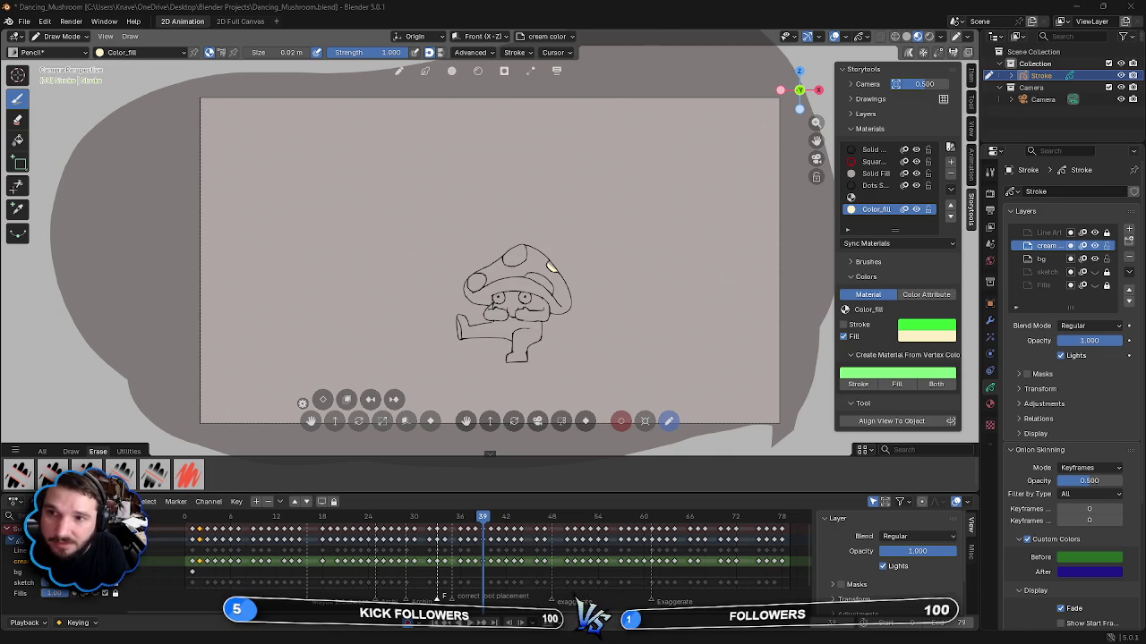
key("super+shift+Right")
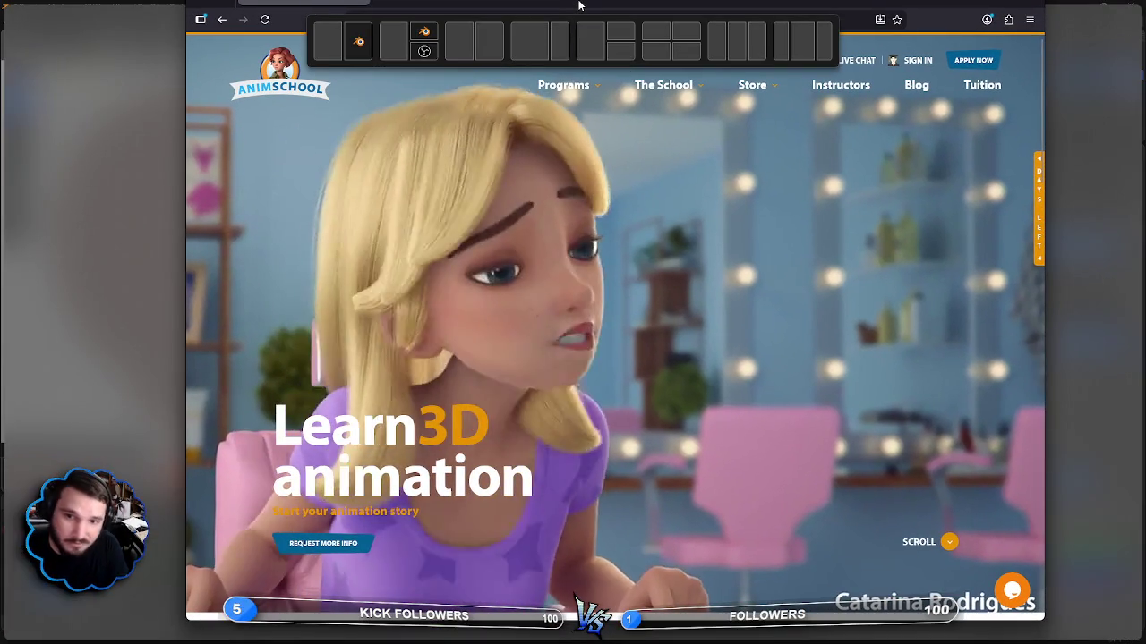
left_click_drag(579, 24, 0, 134)
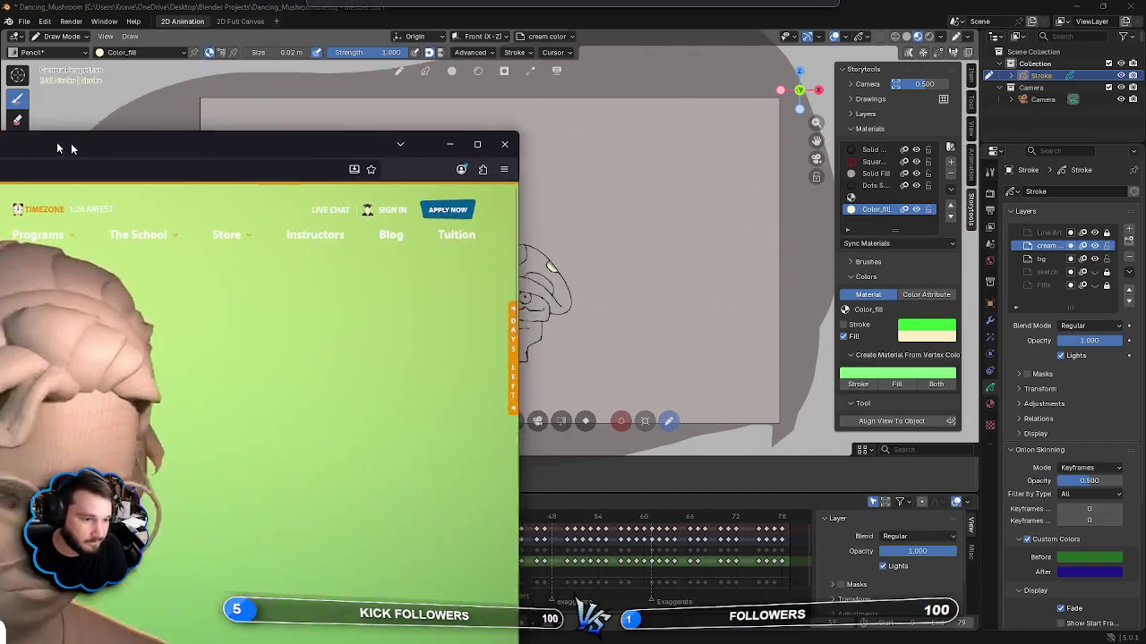
key("super+shift+Left")
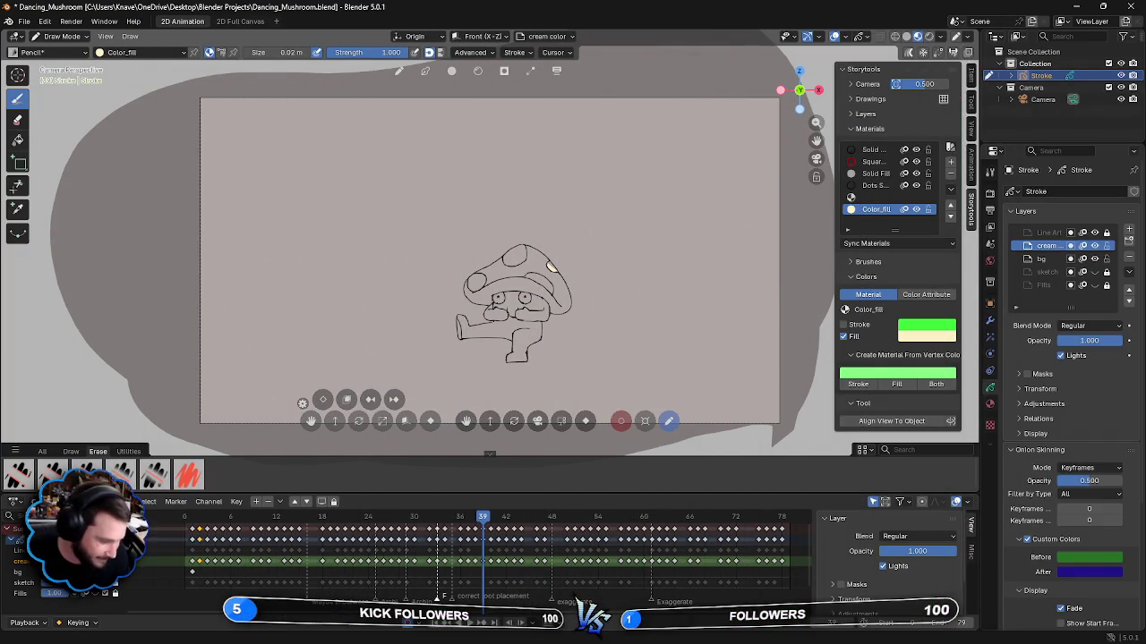
- Play, pause and resume the dance animation, stepping back and forth through the poses
key("space")
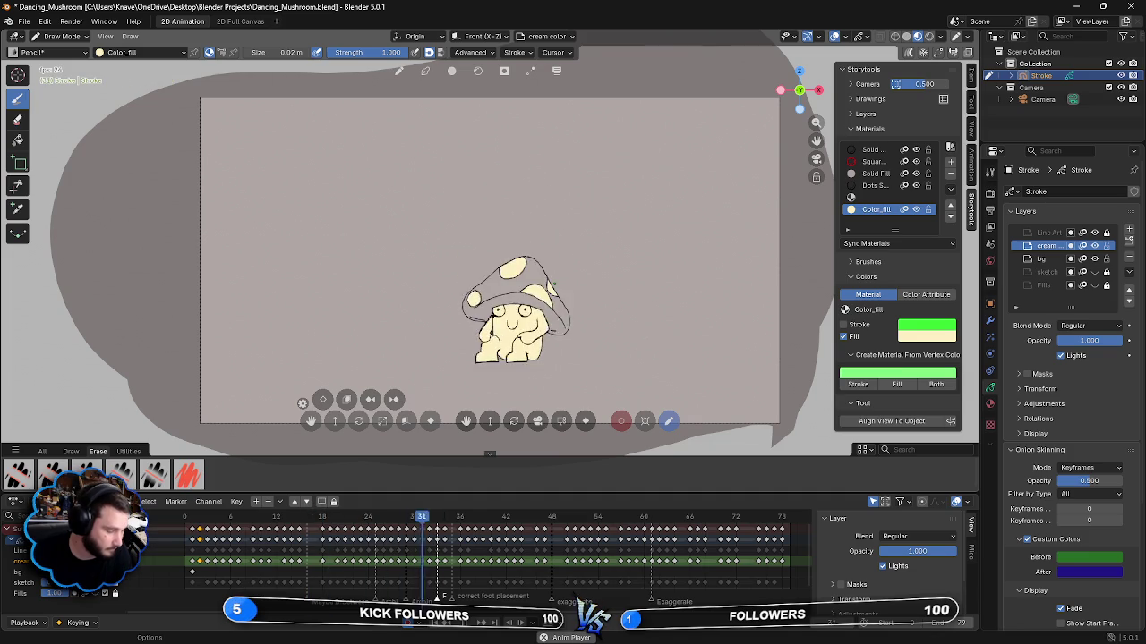
key("space")
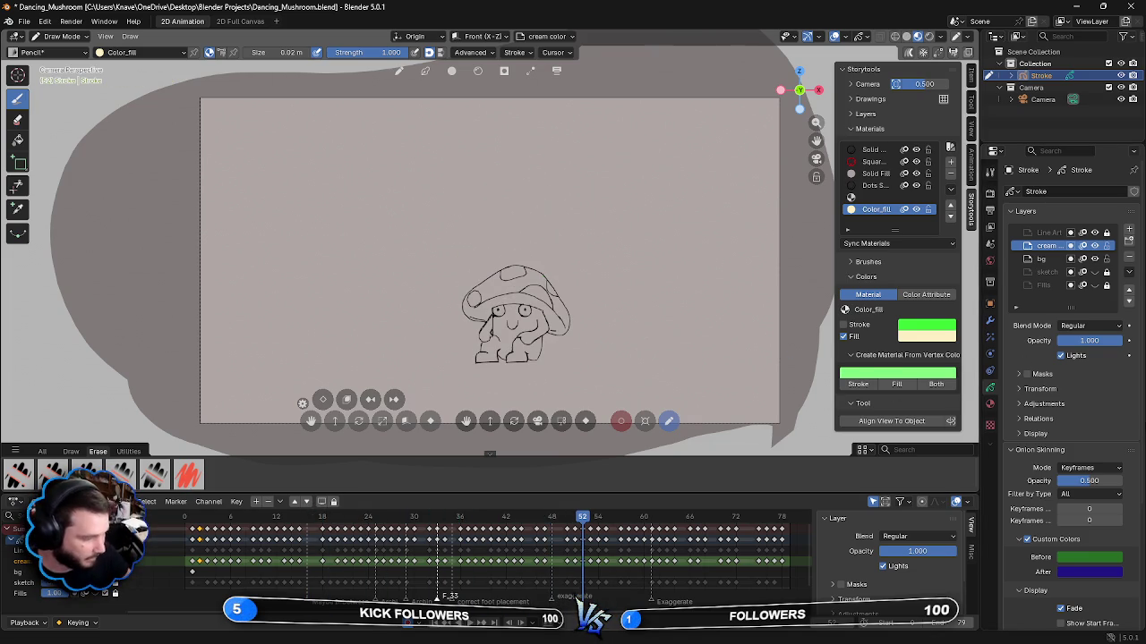
key("space")
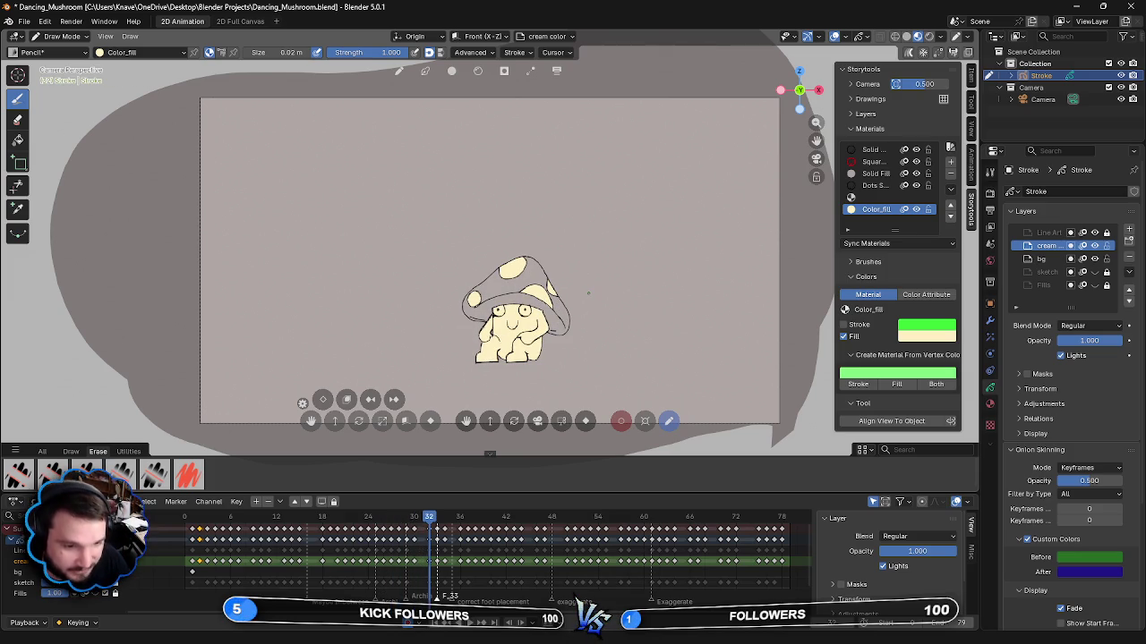
key("Right")
key("Left")
key("Left")
key("Left")
key("Right")
key("Right")
key("Right")
key("Right")
key("Right")
key("Right")
key("Right")
key("Right")
key("Right")
key("Right")
key("Right")
key("Right")
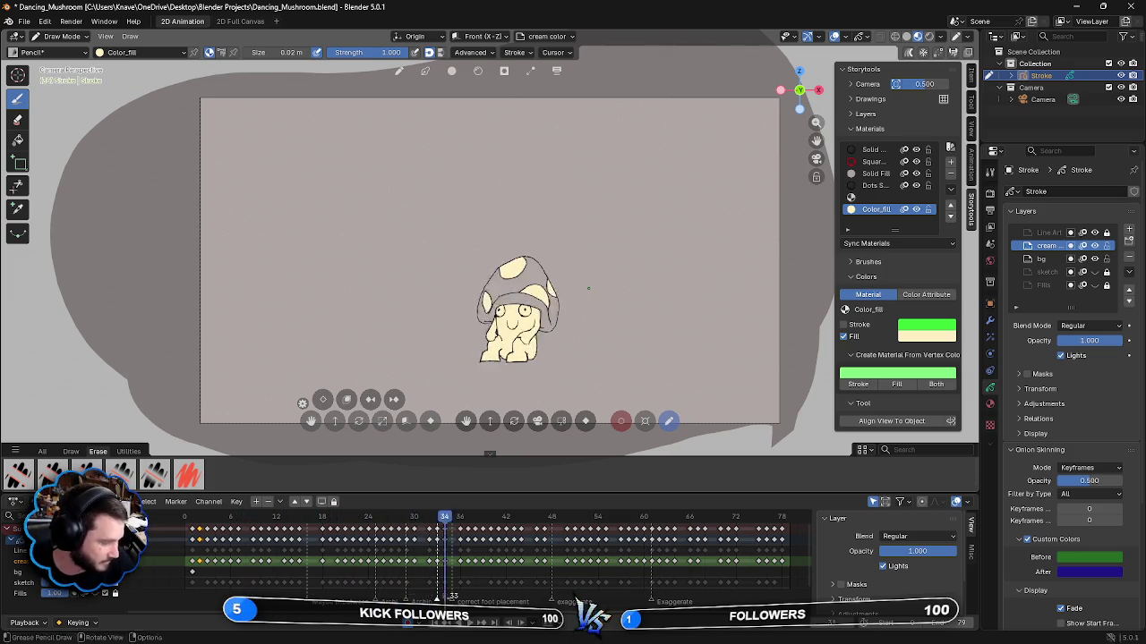
key("Right")
key("Right")
key("Right")
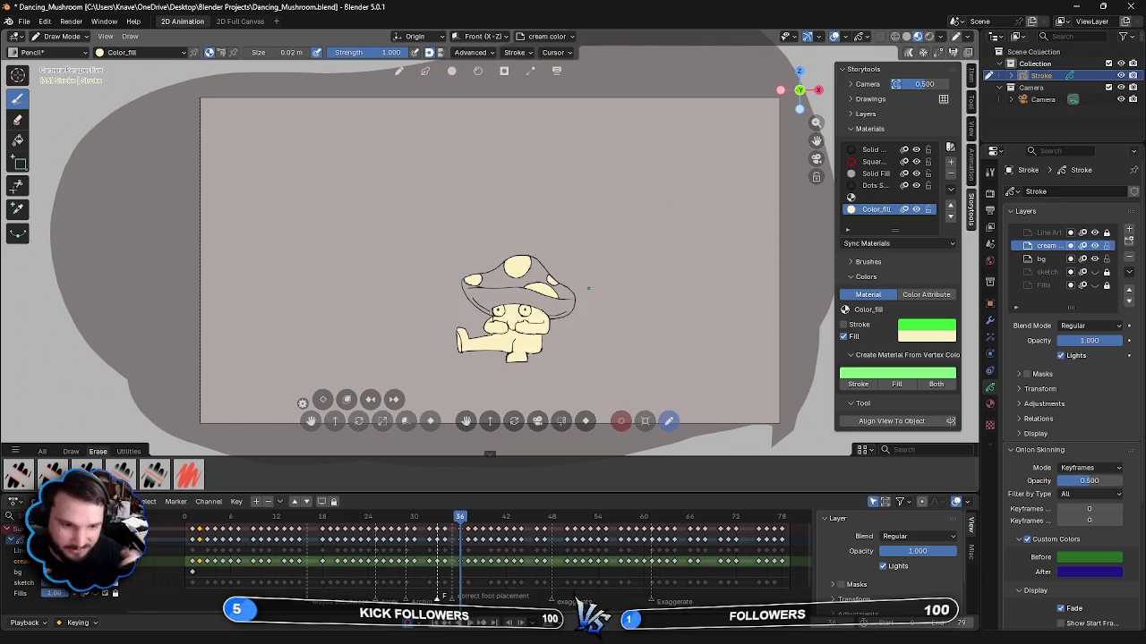
key("space")
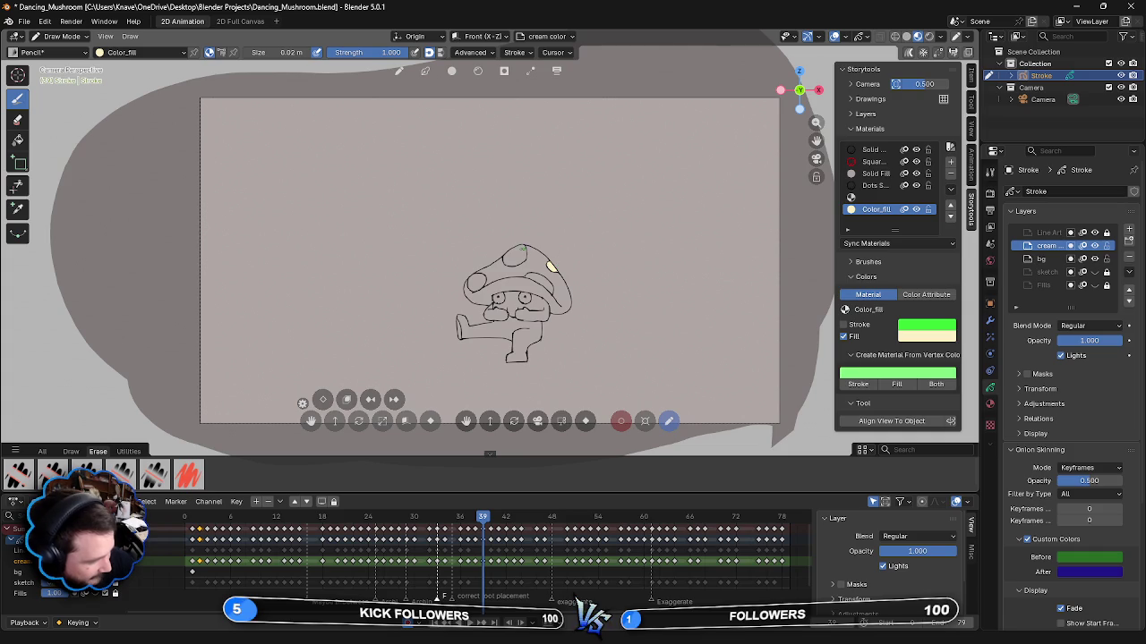
- Paint cream into the remaining cap spots on frame 39, including the left one
left_click_drag(512, 261, 516, 250)
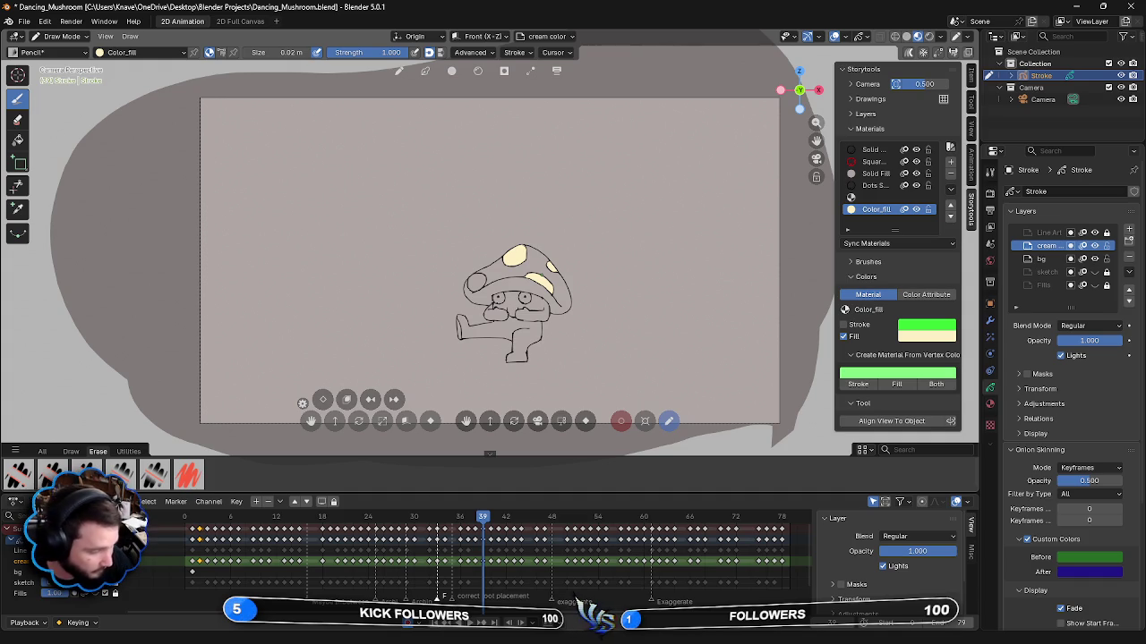
left_click_drag(473, 287, 476, 276)
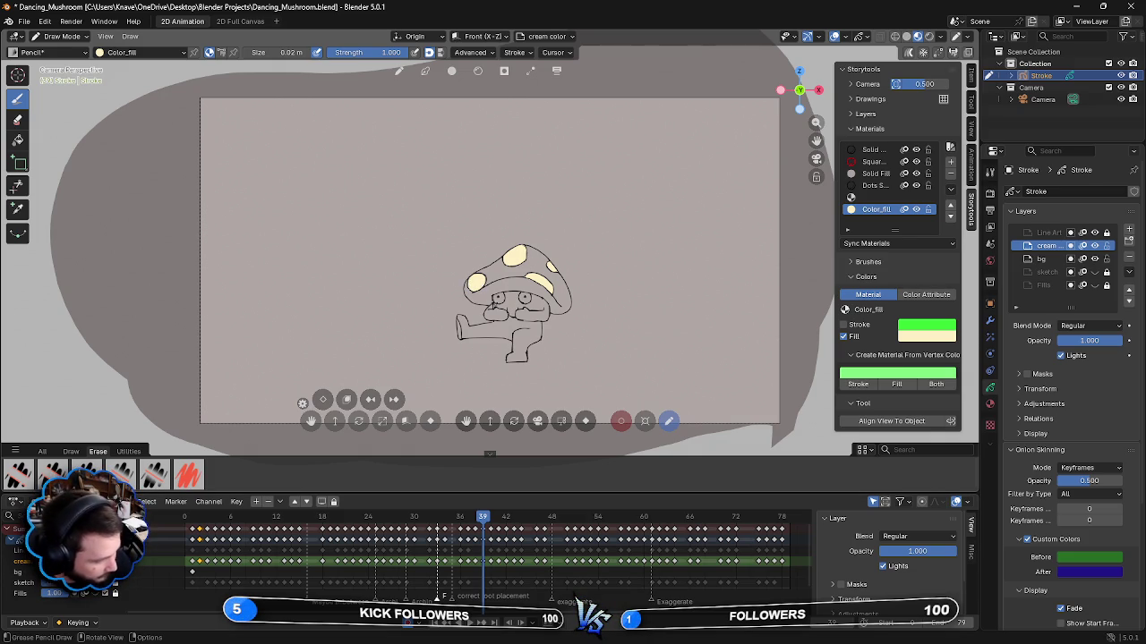
- Paint cream over the mushroom's face, lower face and lower body on frame 39
left_click_drag(496, 313, 519, 298)
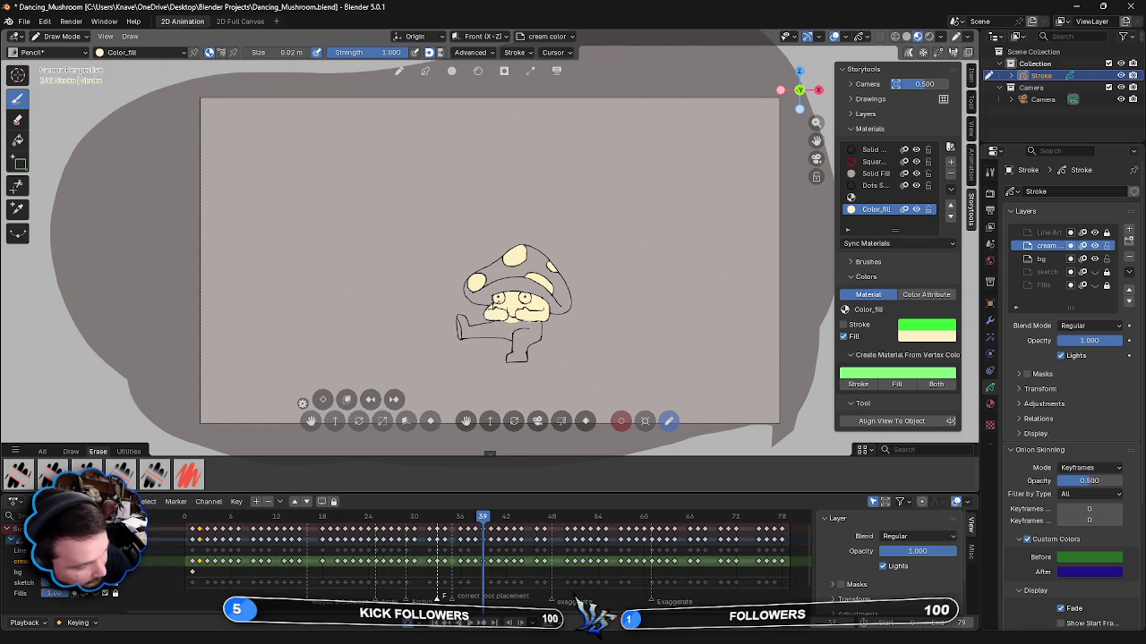
mouse_move(496, 318)
left_mouse_down()
mouse_move(497, 331)
mouse_move(535, 326)
mouse_move(528, 342)
left_mouse_up()
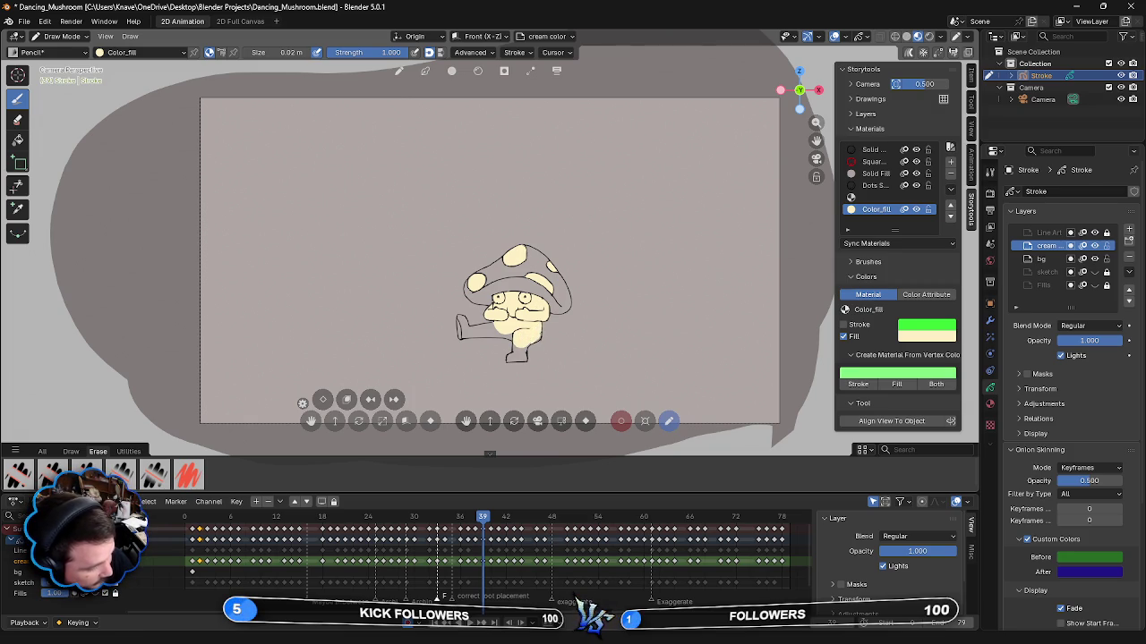
left_click_drag(517, 349, 526, 351)
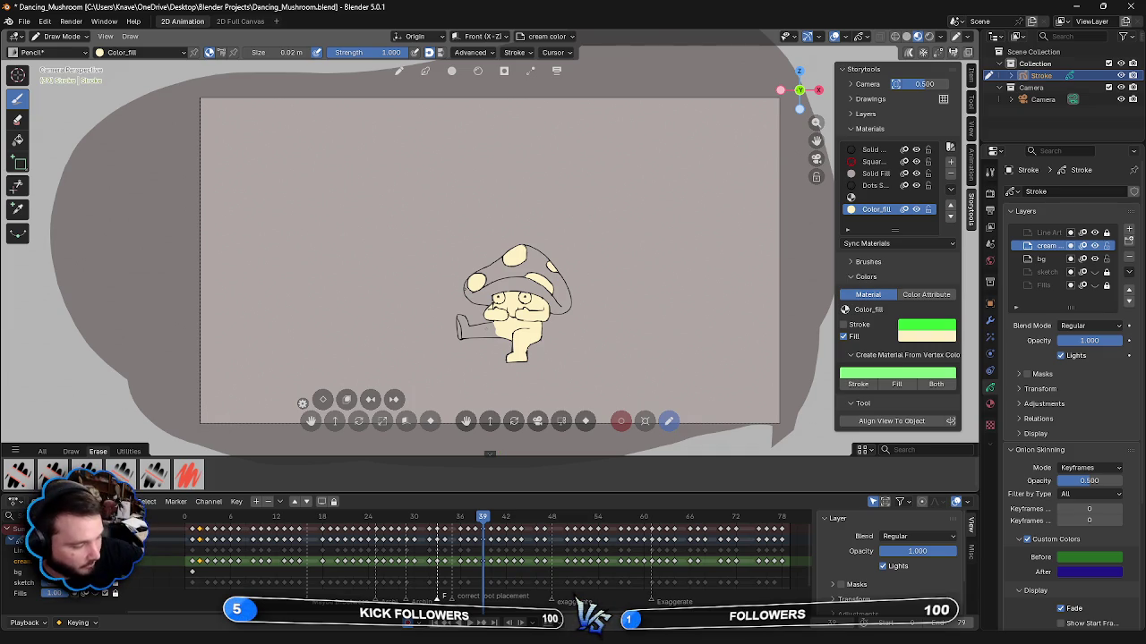
- Paint cream over the mushroom's arm and outstretched leg on frame 39
left_click_drag(472, 333, 496, 324)
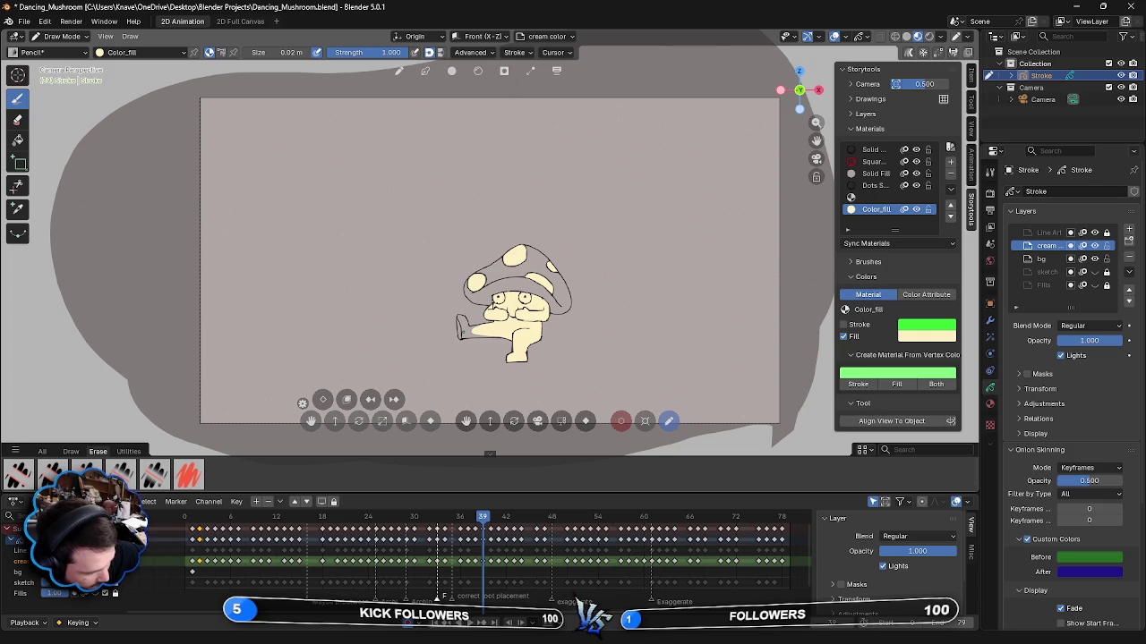
left_click_drag(474, 331, 456, 327)
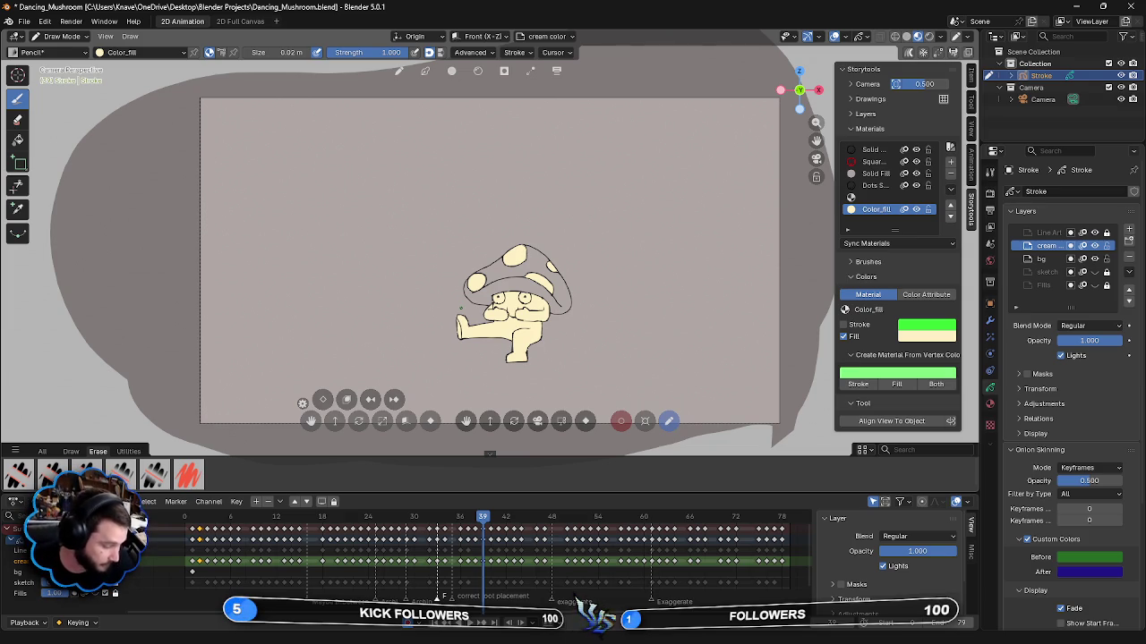
- Advance to frame 40 and paint cream into the spot on top of the cap
key("Right")
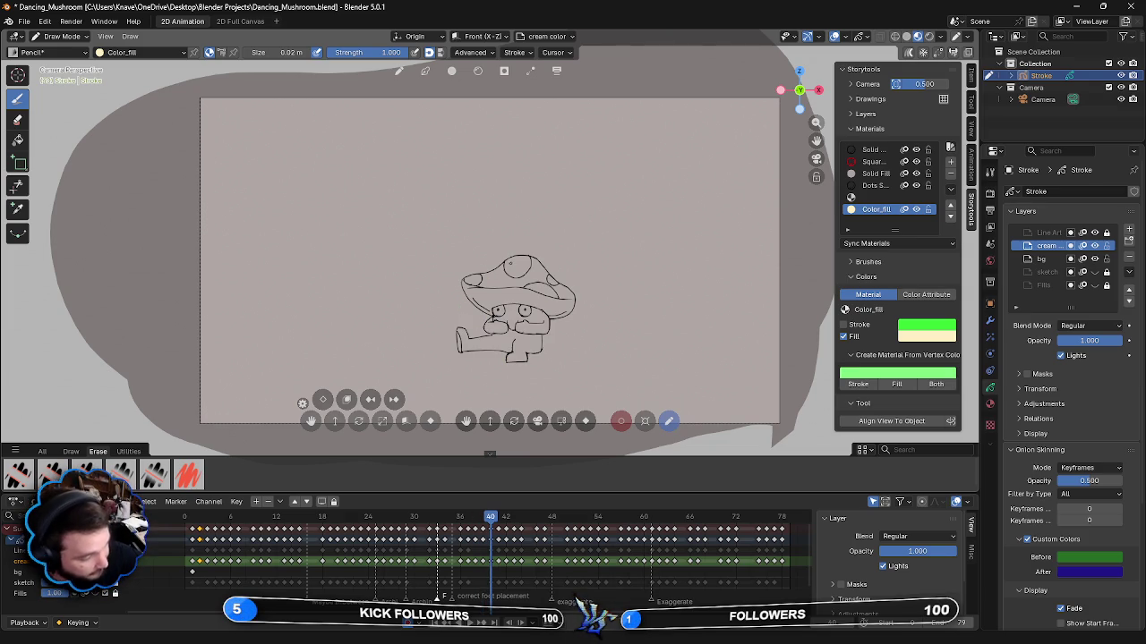
mouse_move(505, 261)
left_mouse_down()
mouse_move(523, 259)
mouse_move(507, 272)
left_mouse_up()
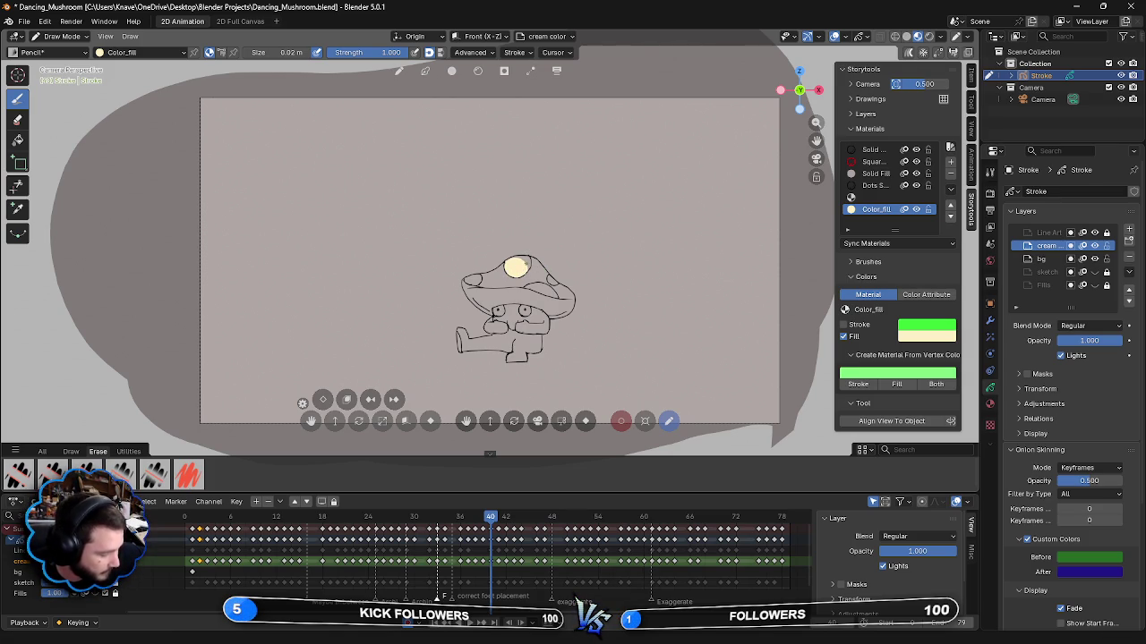
left_click_drag(528, 266, 521, 259)
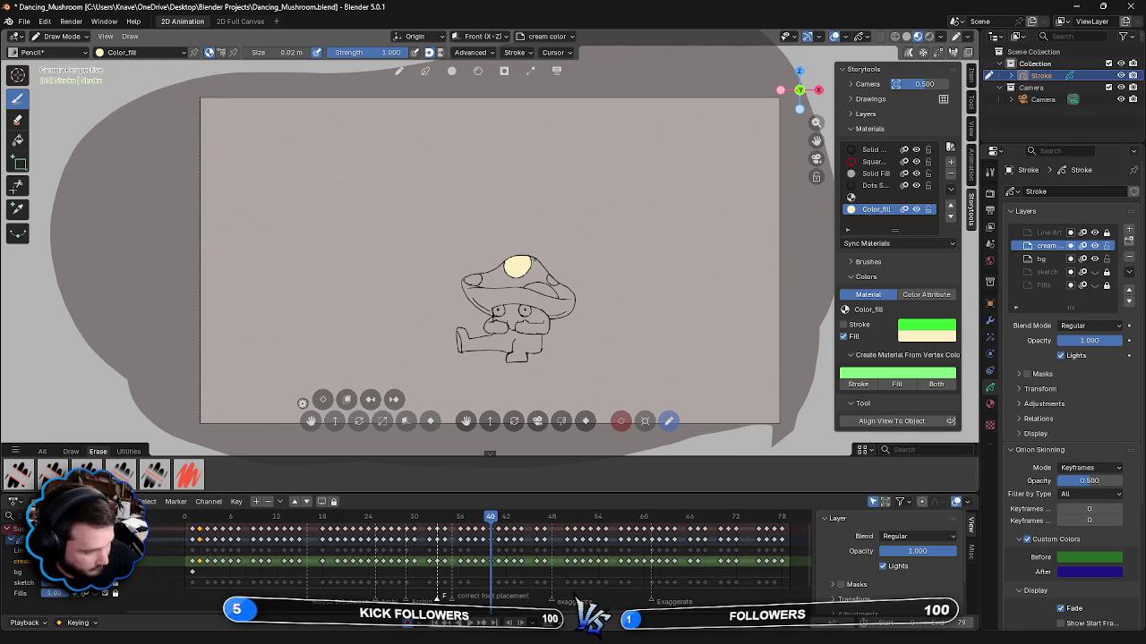
- Paint cream into the right and left cap spots and over the face on frame 40
left_click_drag(549, 279, 556, 284)
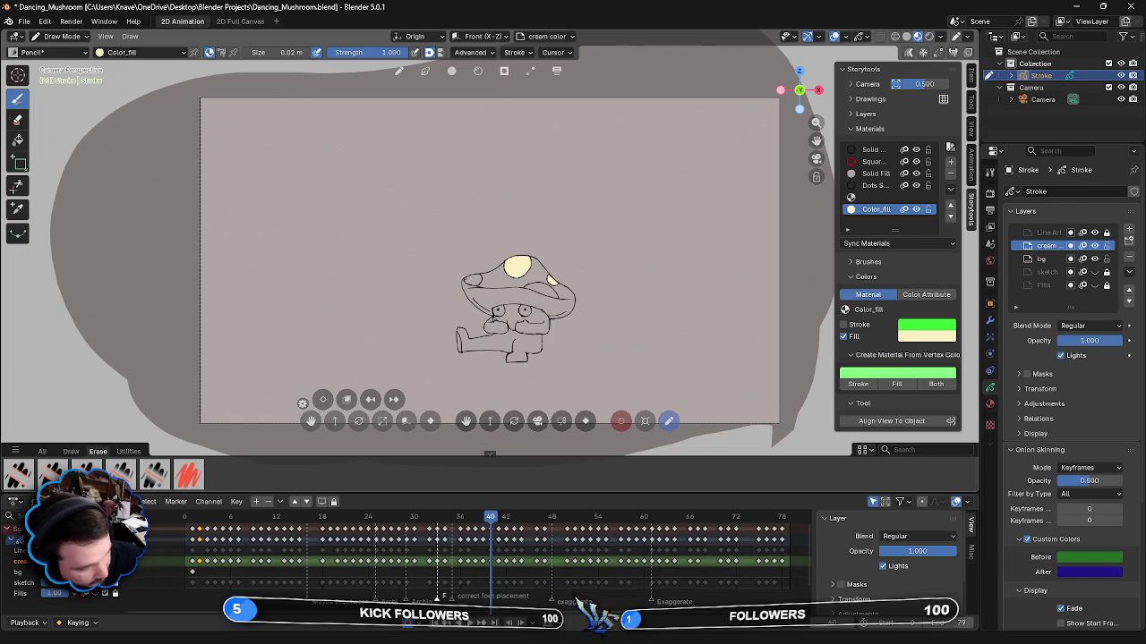
left_click_drag(467, 279, 476, 282)
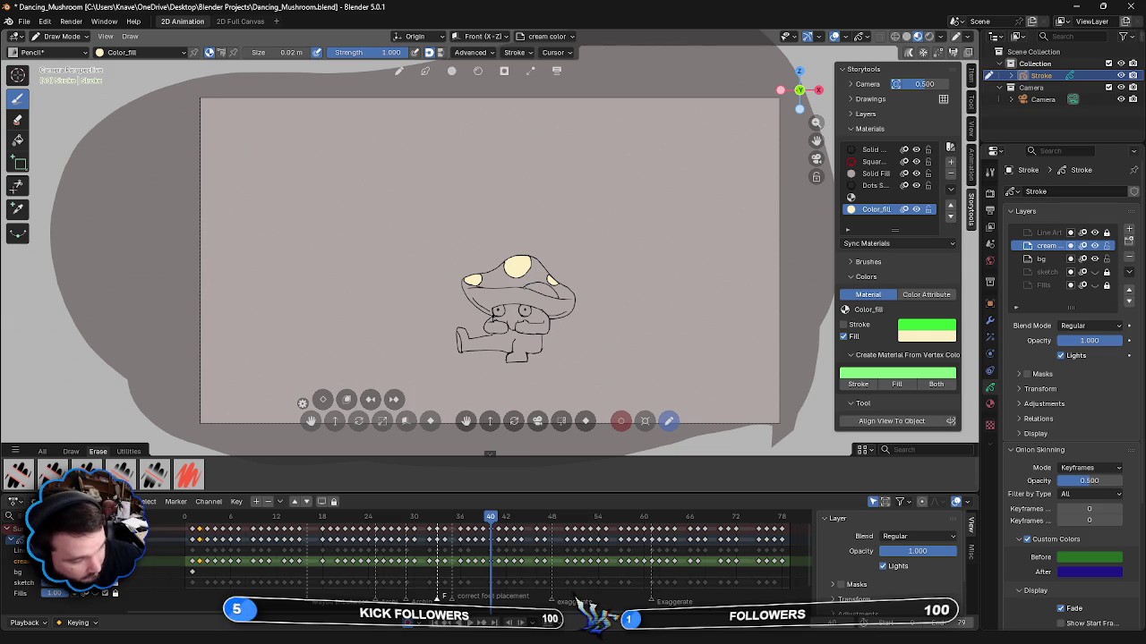
left_click_drag(526, 285, 550, 292)
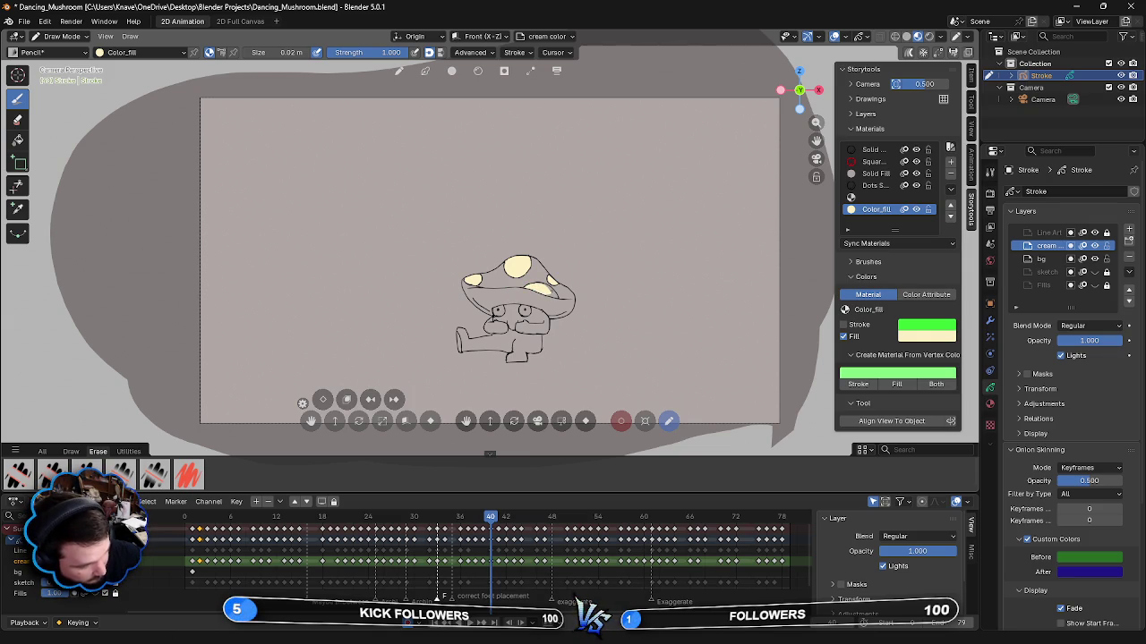
left_click_drag(547, 292, 557, 297)
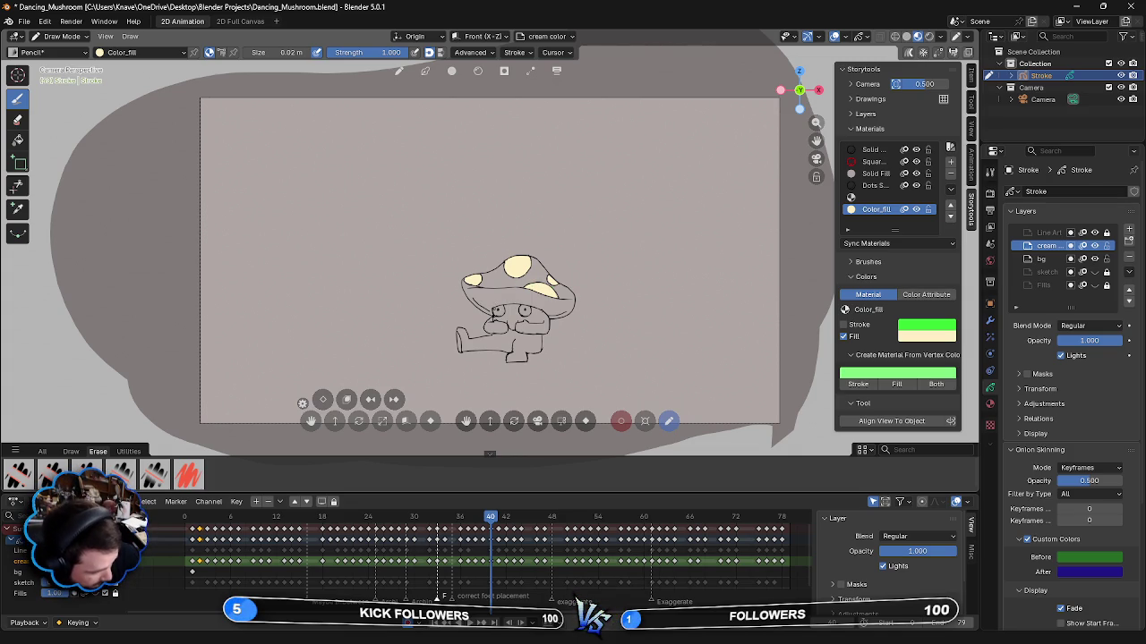
mouse_move(497, 307)
left_mouse_down()
mouse_move(501, 336)
mouse_move(498, 315)
left_mouse_up()
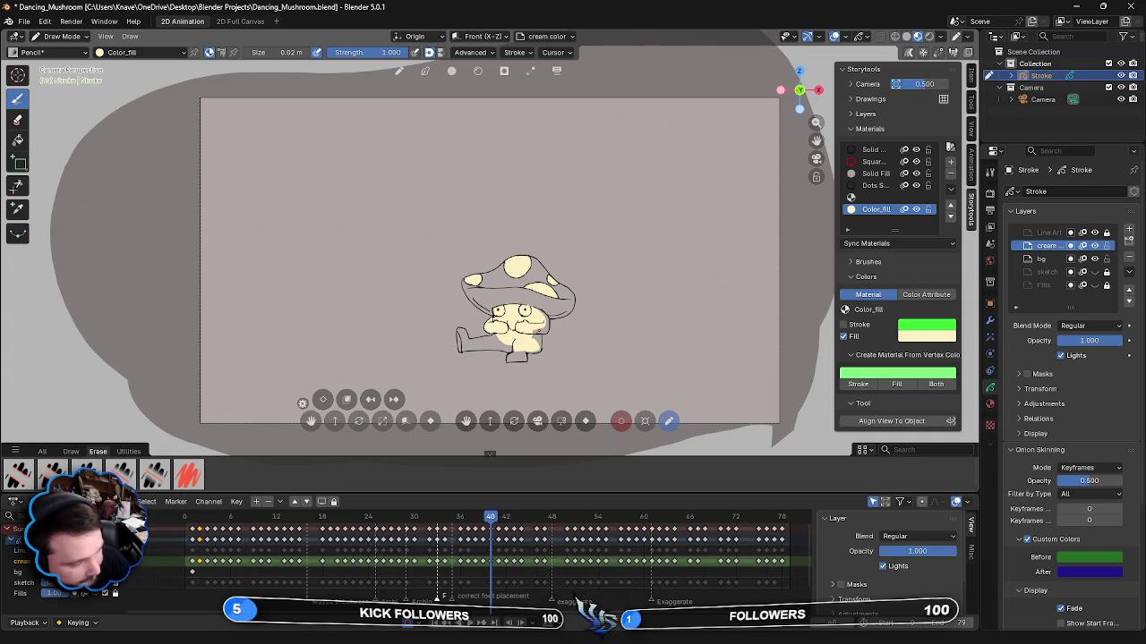
- Fill the right side of the body with cream, comparing against the neighbouring frame
left_click_drag(533, 333, 548, 313)
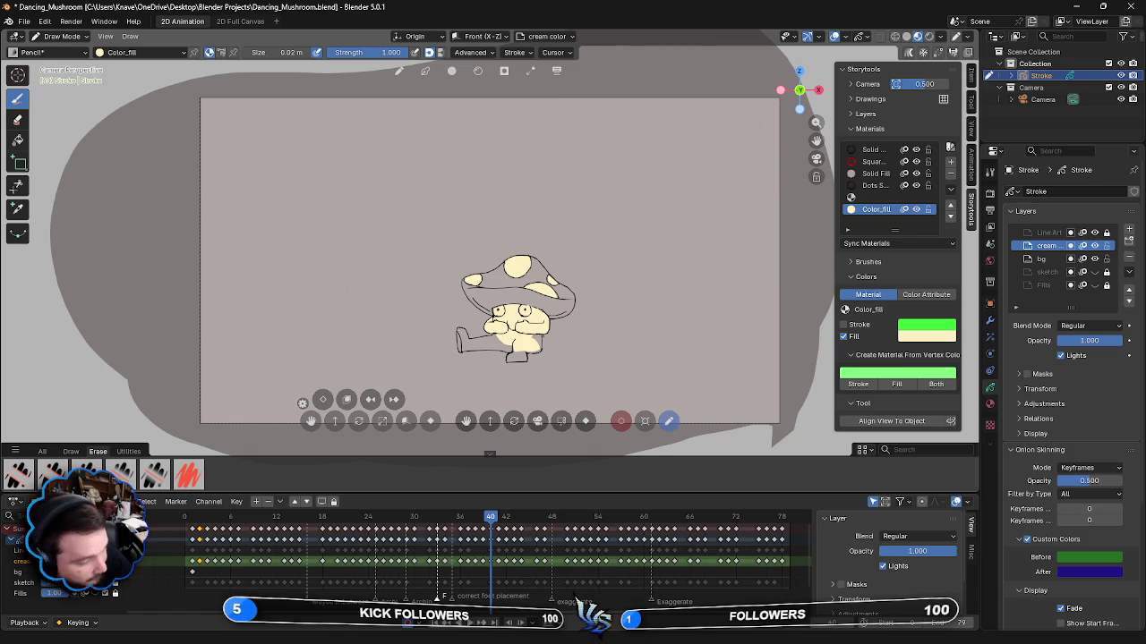
left_click_drag(534, 342, 541, 338)
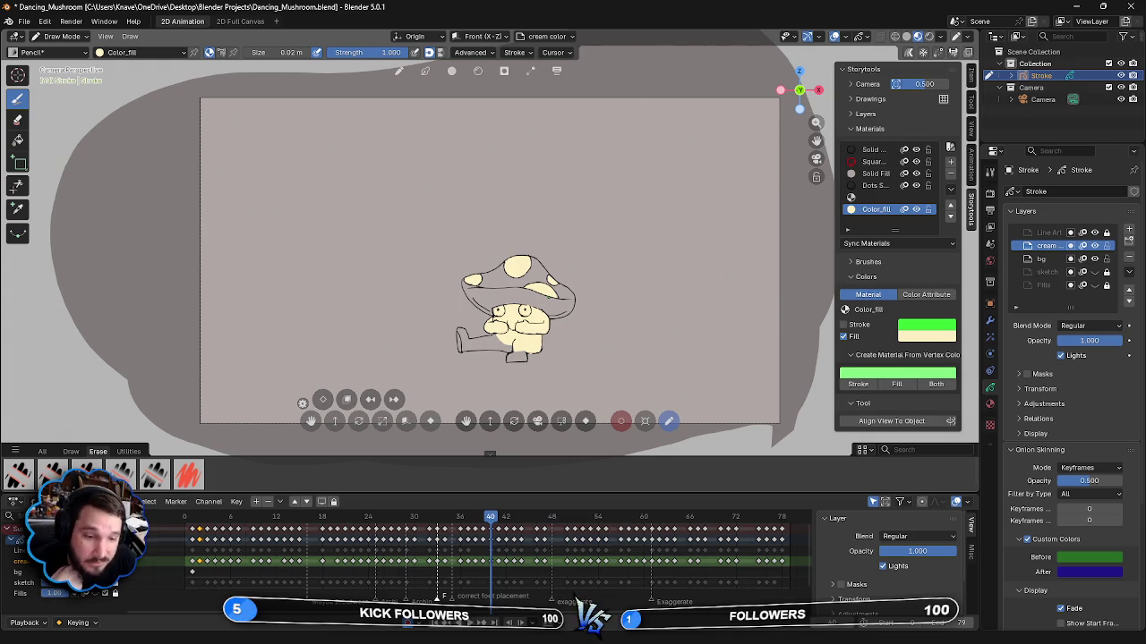
key("Left")
key("Right")
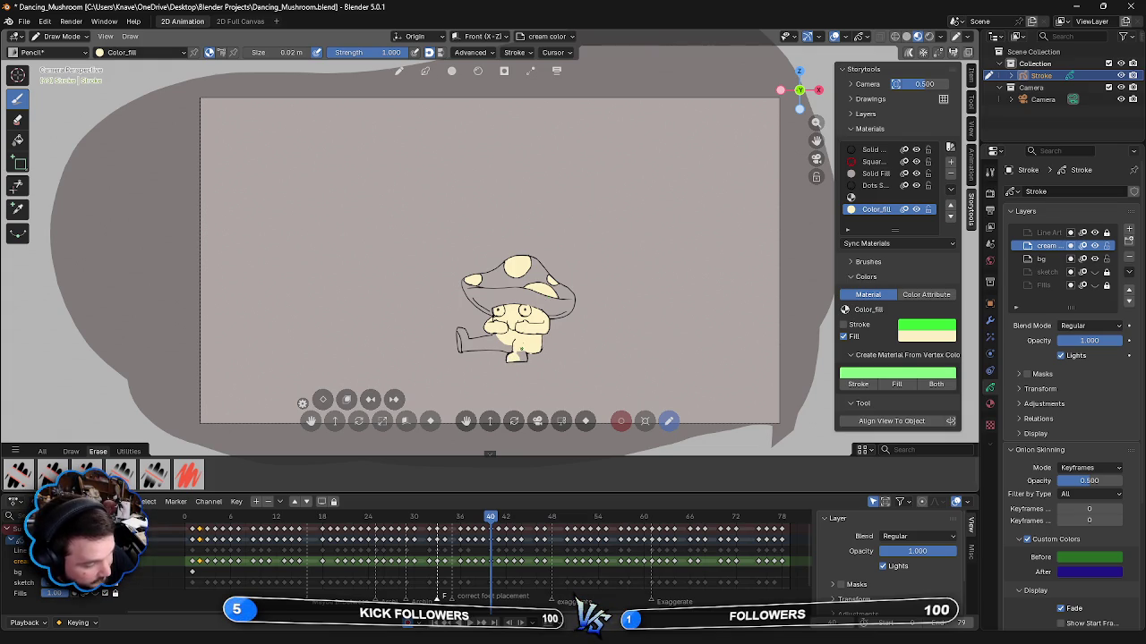
key("Left")
key("Right")
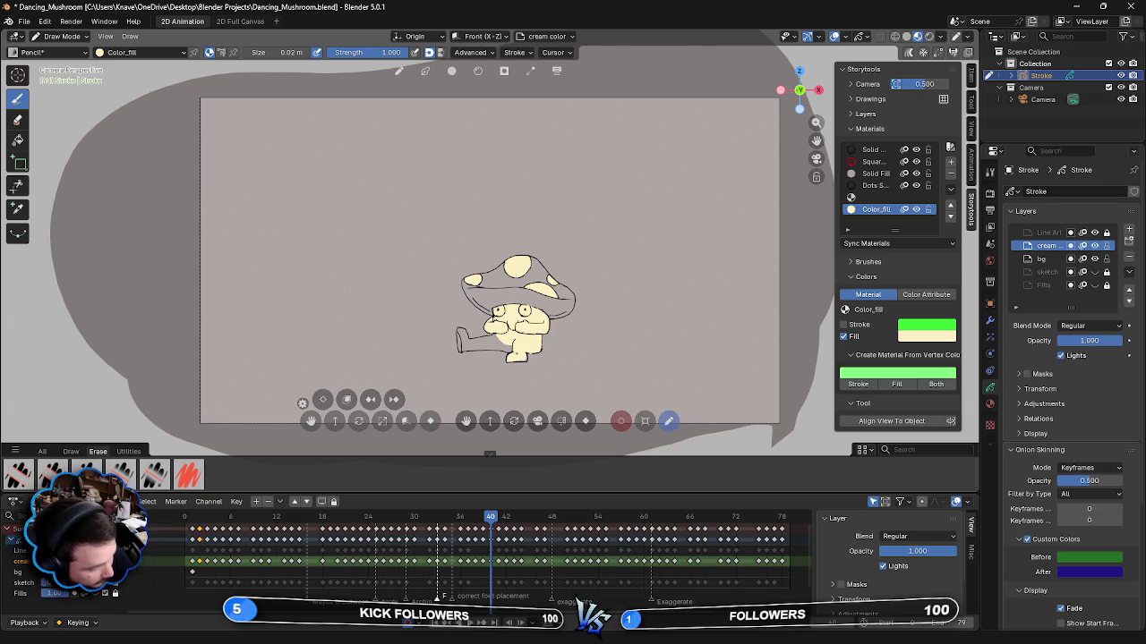
key("Left")
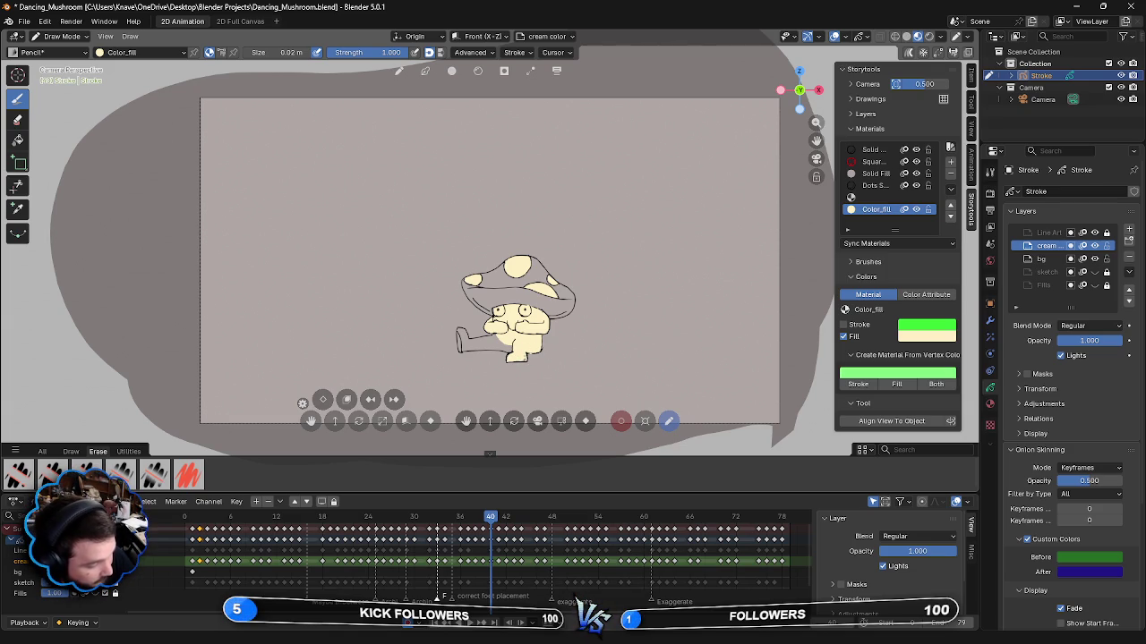
key("Right")
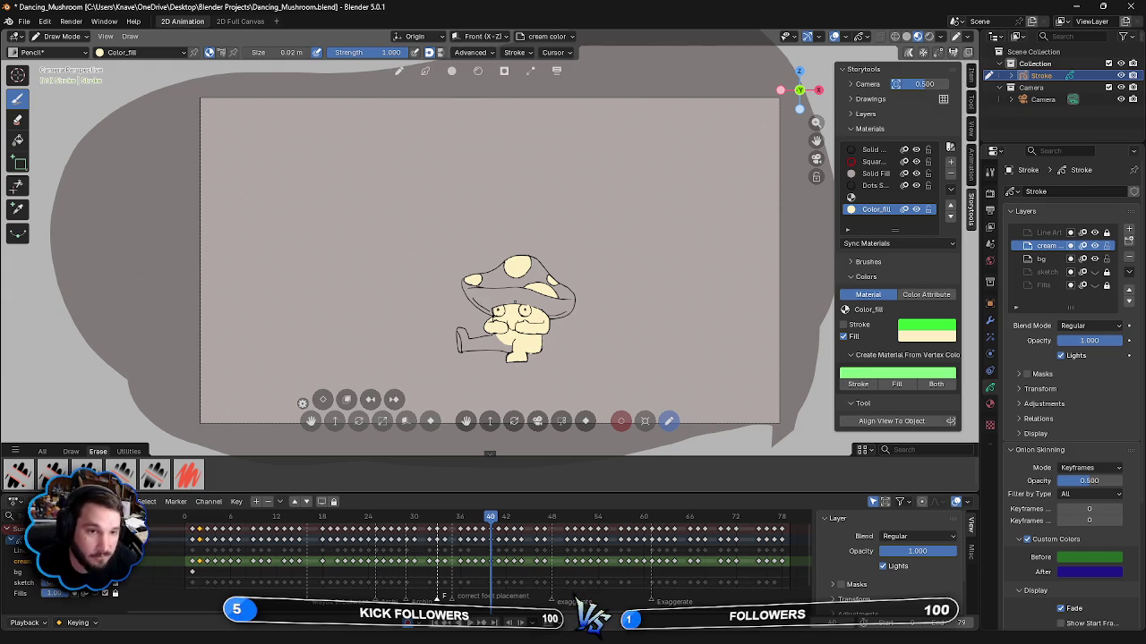
- Fill the lower body and the left-leg gap with cream, then advance to frame 41
mouse_move(502, 350)
left_mouse_down()
mouse_move(509, 342)
mouse_move(492, 345)
mouse_move(495, 335)
mouse_move(462, 342)
left_mouse_up()
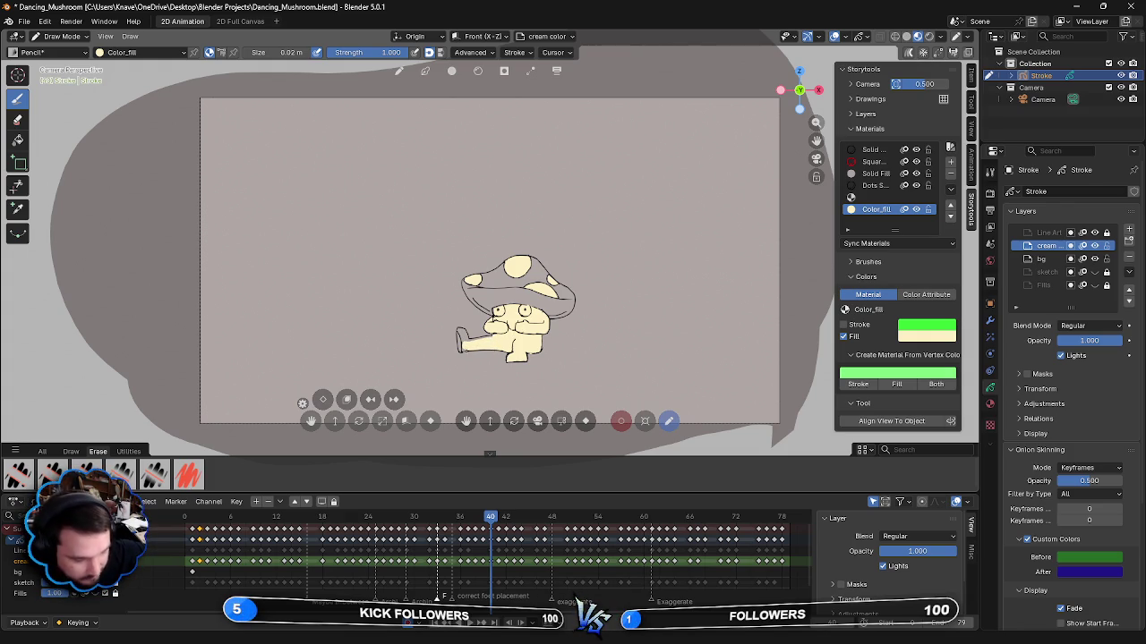
left_click_drag(464, 340, 474, 339)
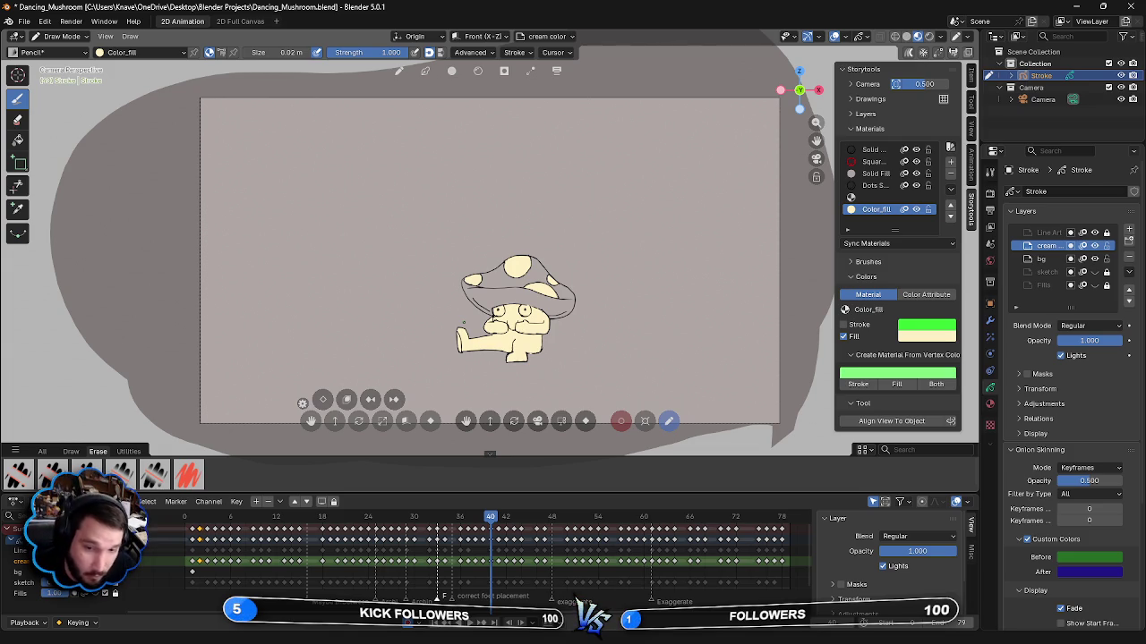
key("Right")
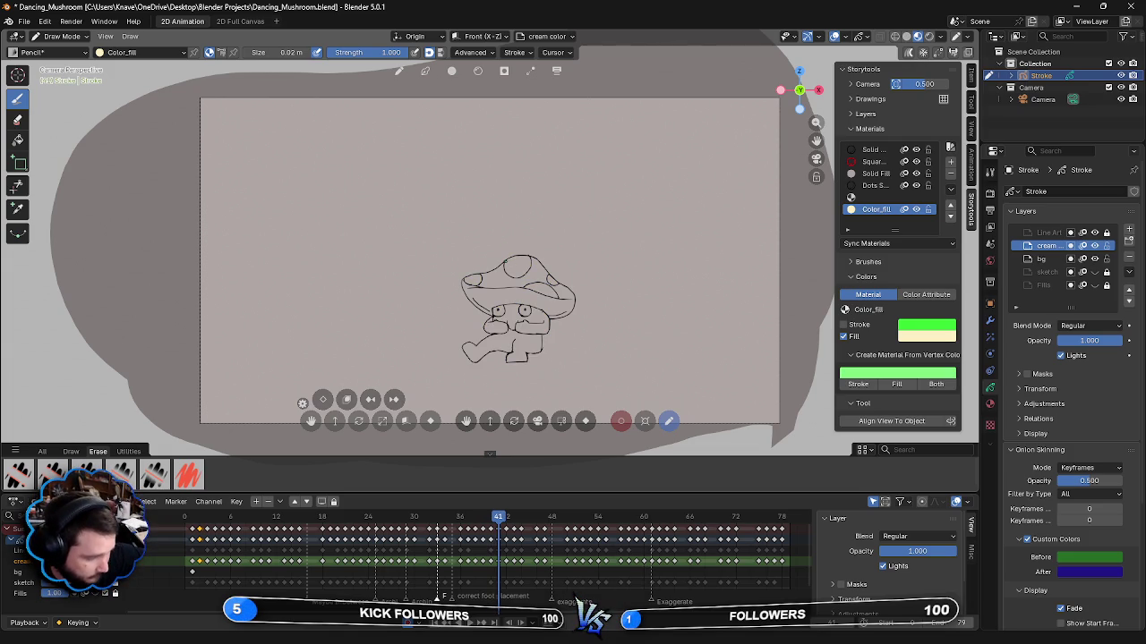
- Paint cream into frame 41's top, right and left cap spots, redoing the top spot once
left_click_drag(517, 257, 520, 274)
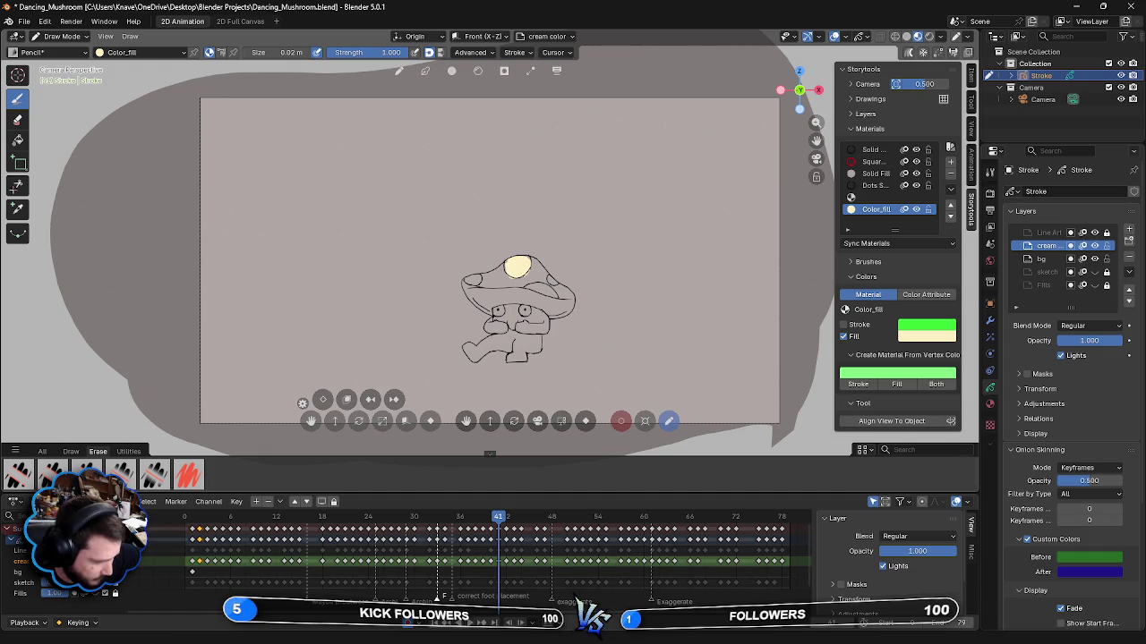
key("ctrl+z")
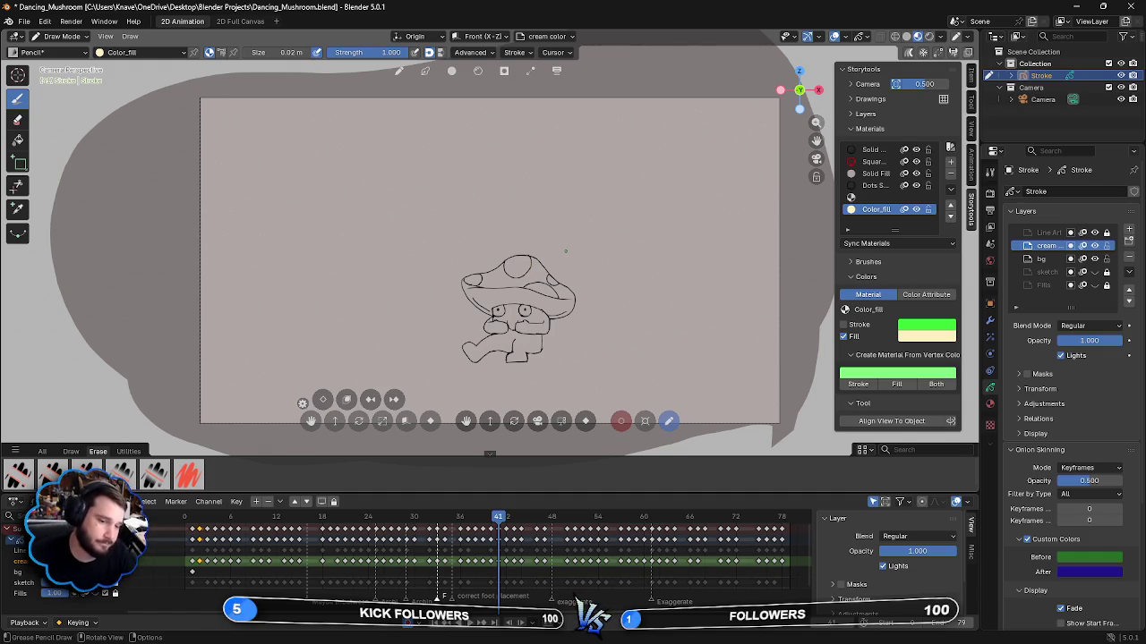
left_click_drag(519, 258, 509, 274)
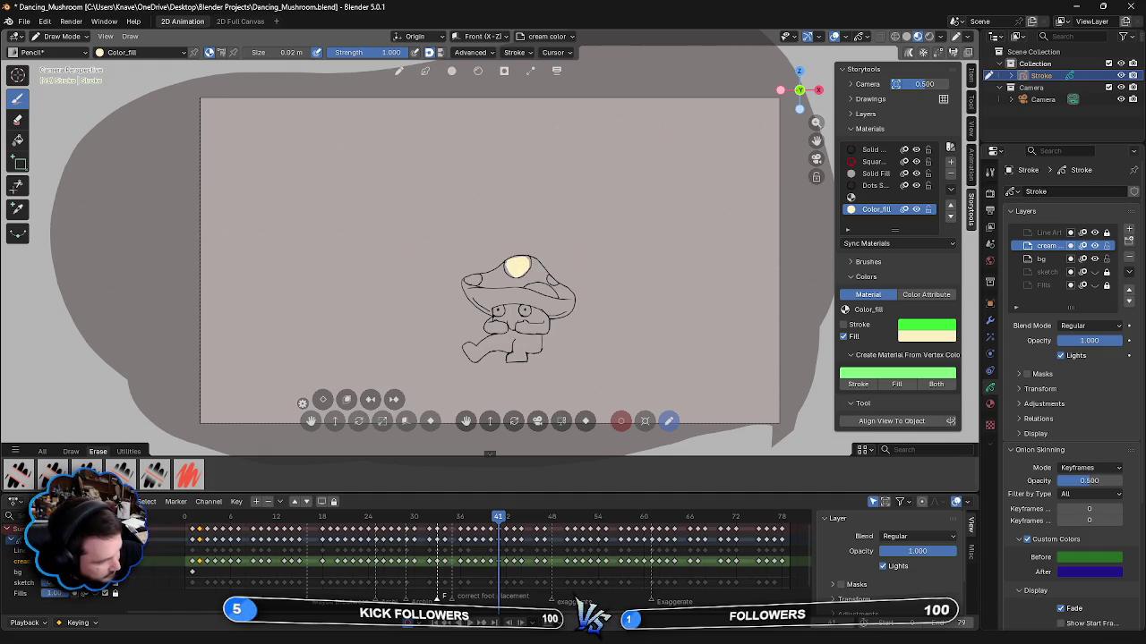
left_click_drag(517, 266, 521, 268)
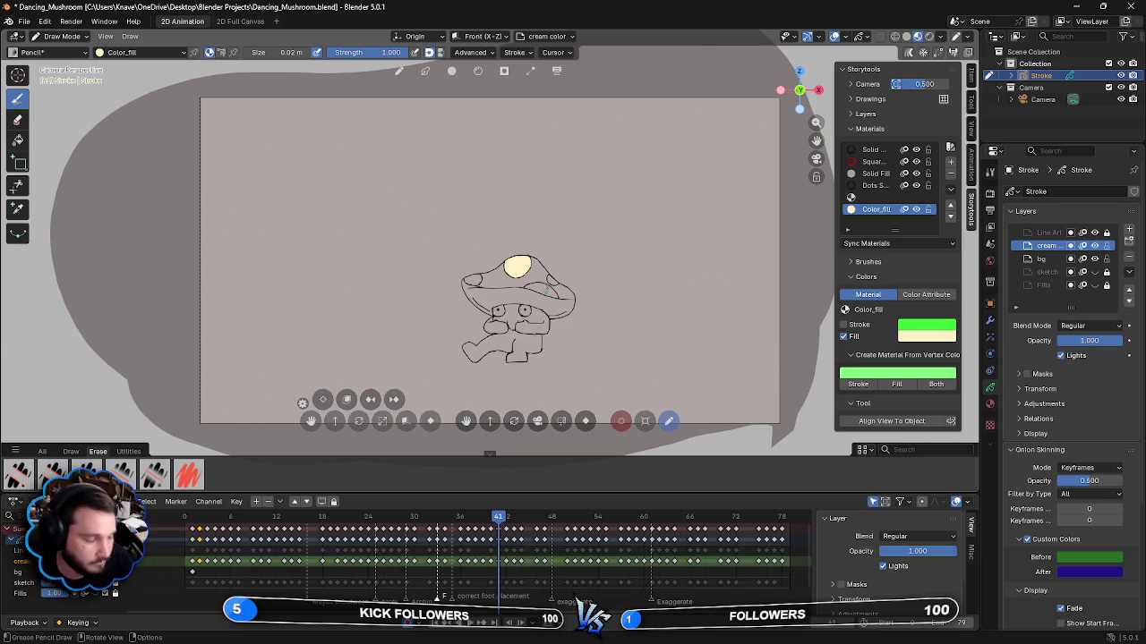
left_click_drag(548, 279, 555, 283)
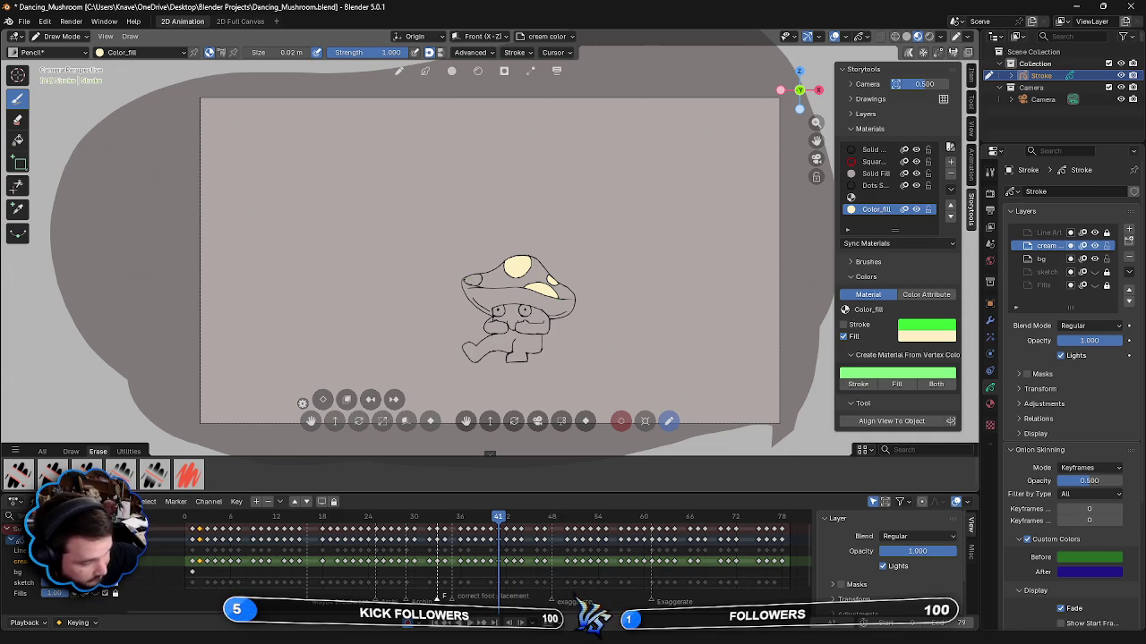
left_click_drag(466, 284, 480, 275)
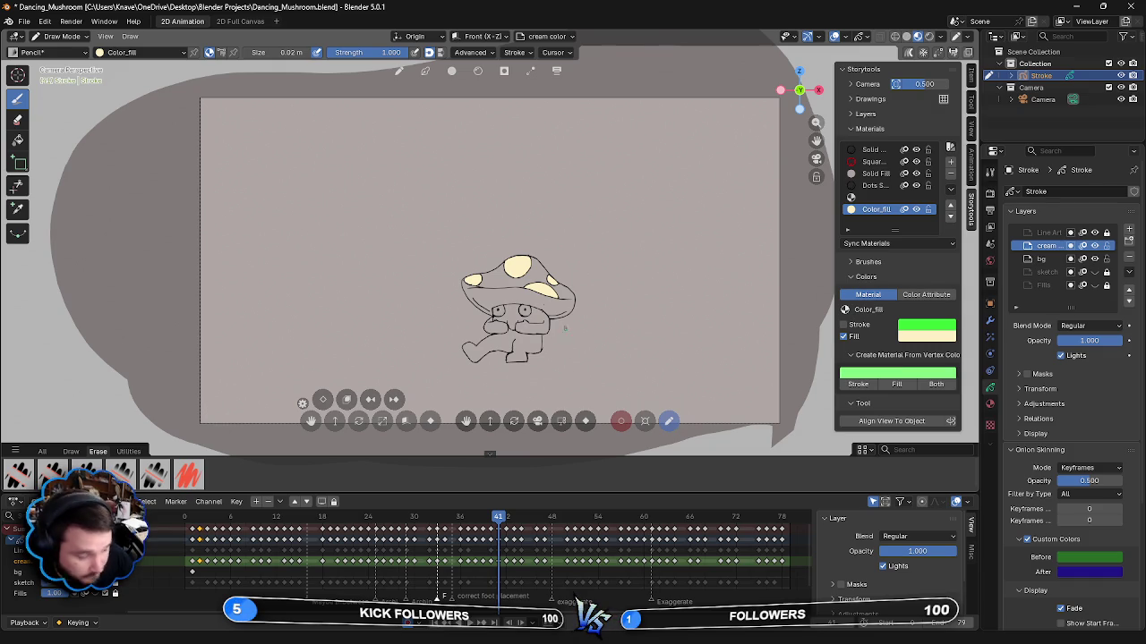
- On frame 41, paint cream over the face, hands, lower body, both feet and leftover gaps
mouse_move(498, 305)
left_mouse_down()
mouse_move(548, 315)
mouse_move(494, 319)
left_mouse_up()
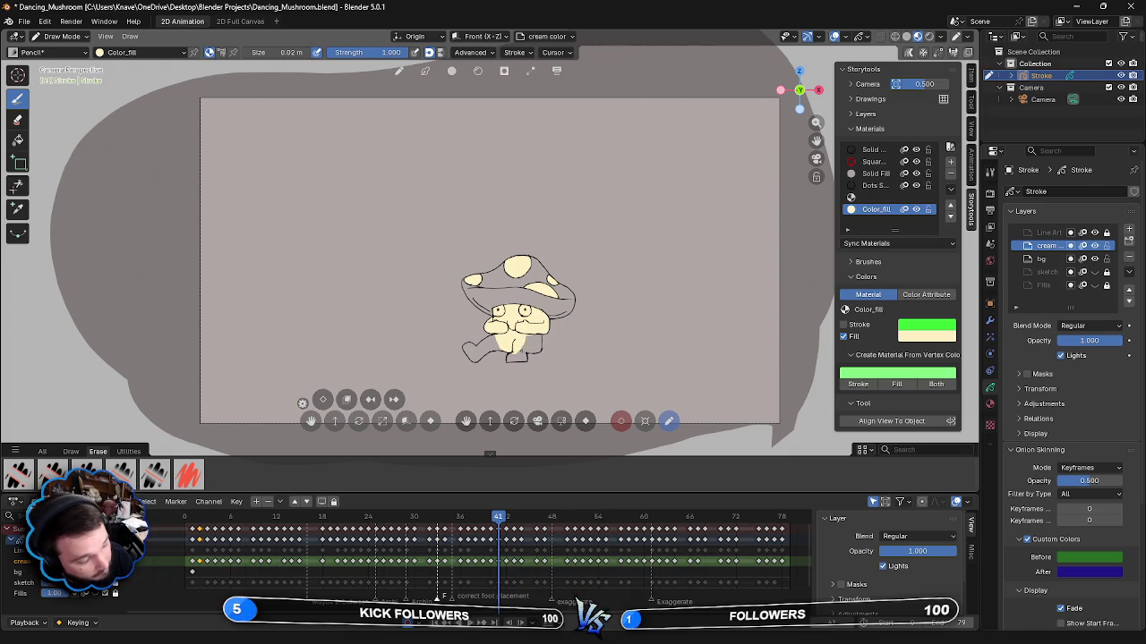
left_click_drag(530, 351, 539, 351)
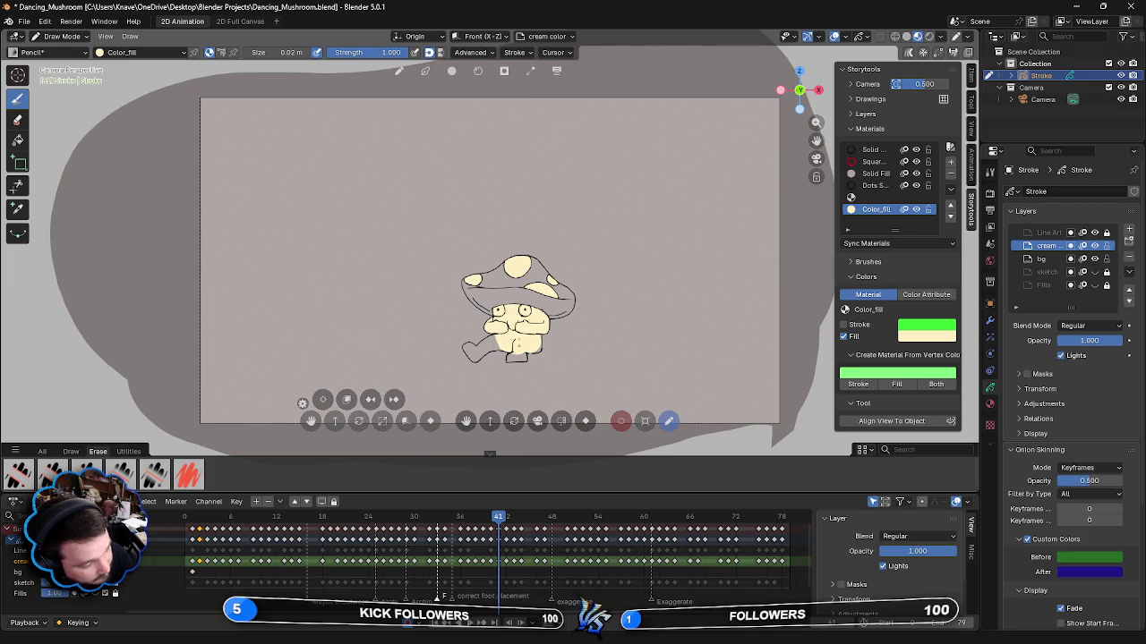
left_click_drag(540, 331, 542, 347)
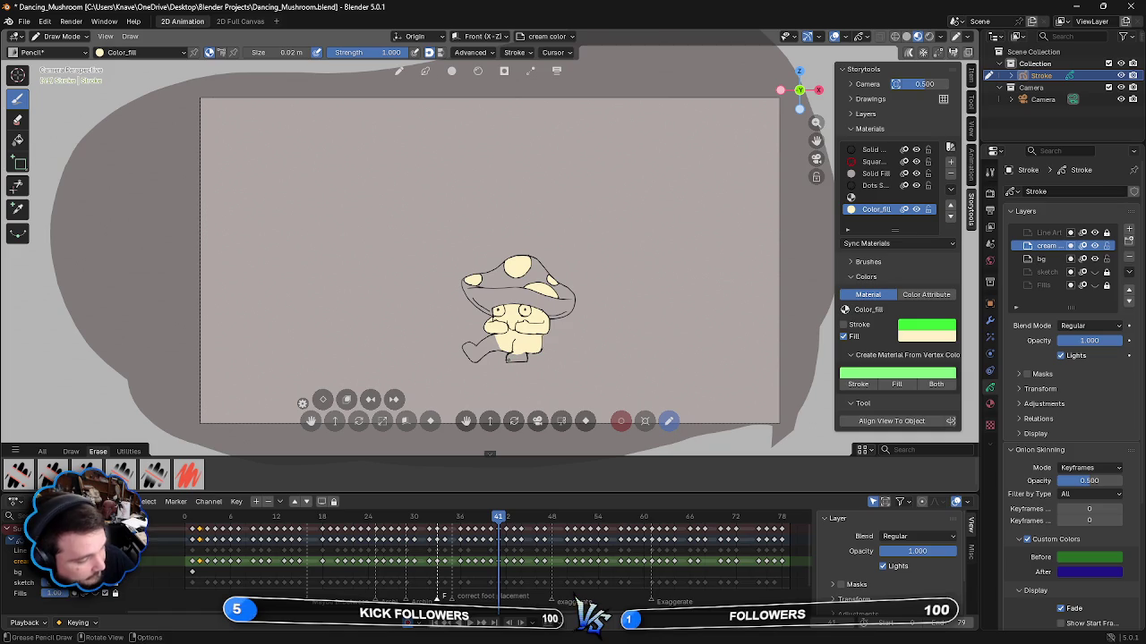
left_click_drag(507, 356, 521, 358)
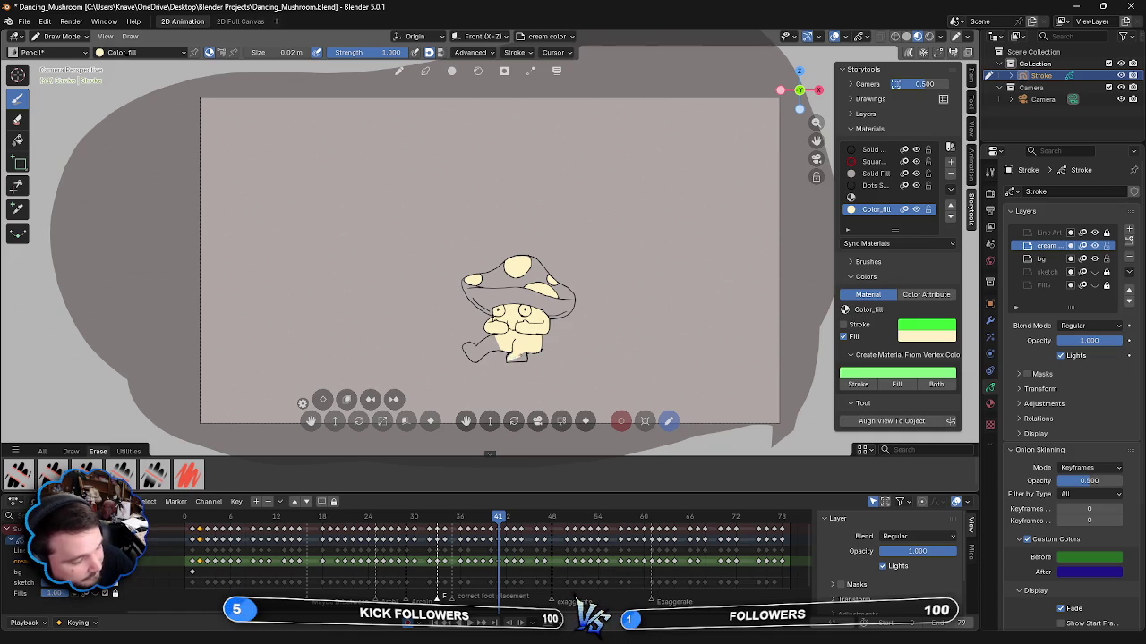
left_click_drag(511, 358, 523, 360)
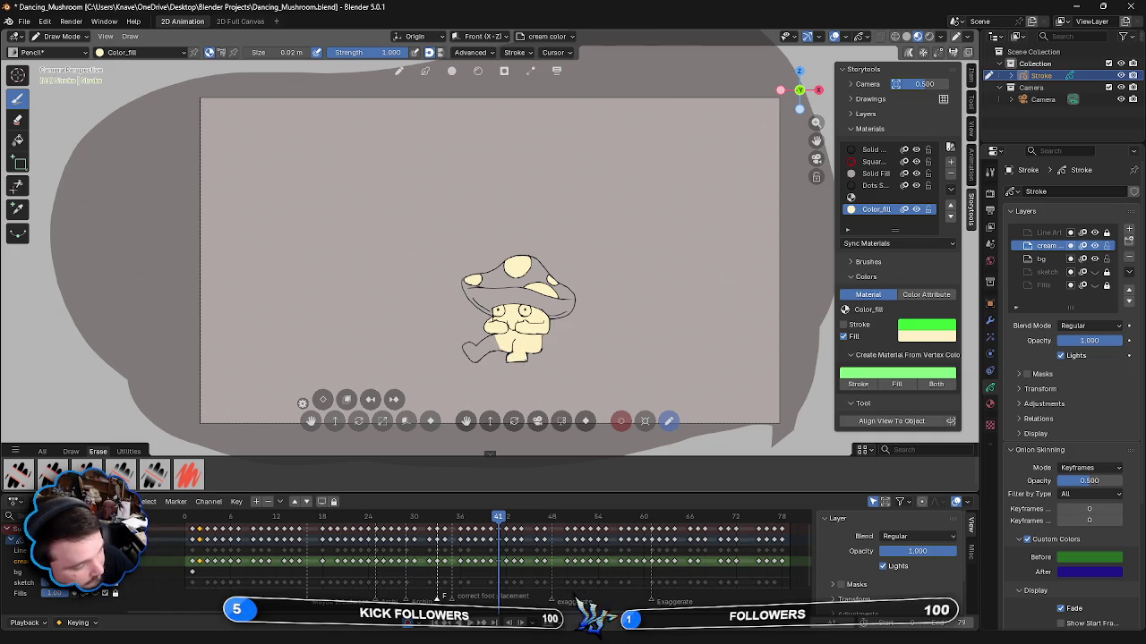
left_click_drag(471, 359, 476, 348)
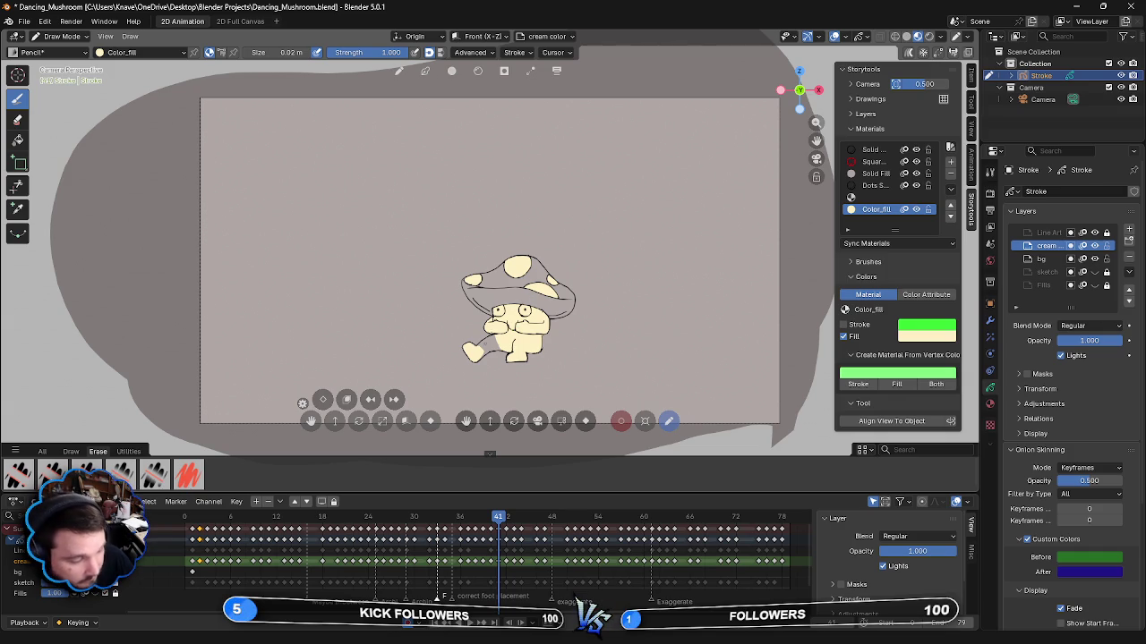
left_click_drag(479, 338, 498, 348)
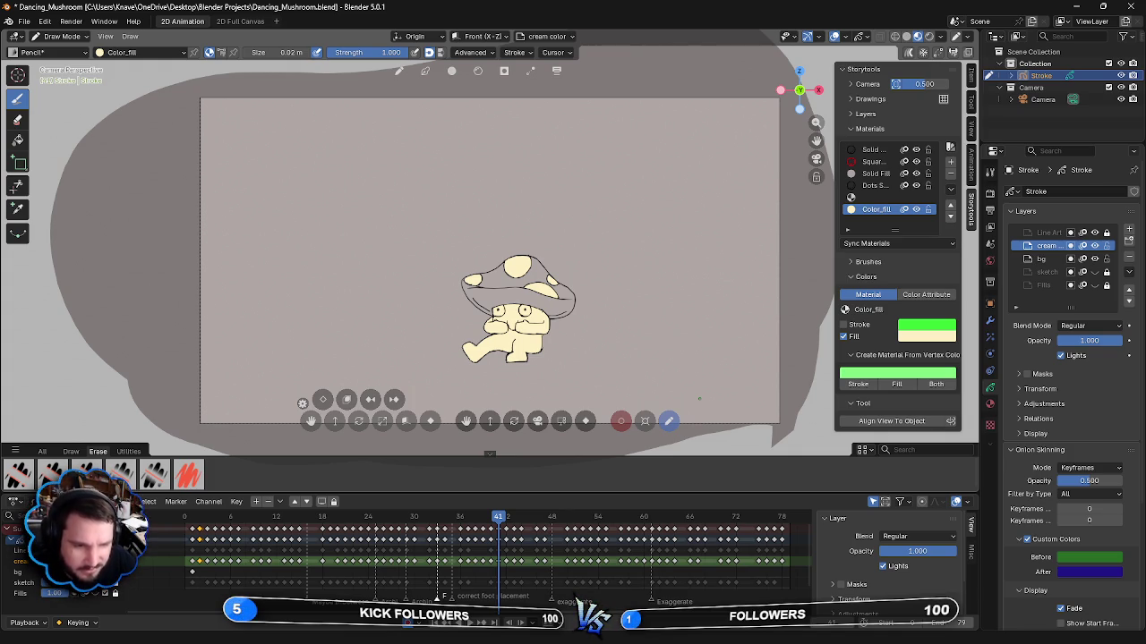
- On frame 42, fill the top, right-edge, right and left cap spots with cream
key("Right")
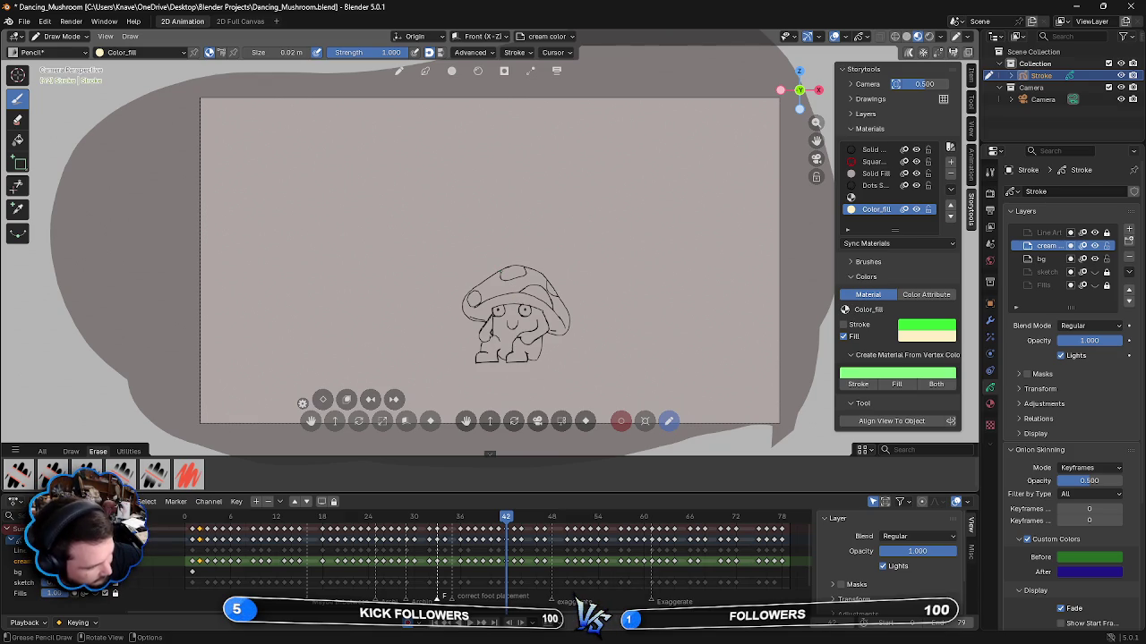
mouse_move(501, 275)
left_mouse_down()
mouse_move(522, 275)
mouse_move(512, 267)
left_mouse_up()
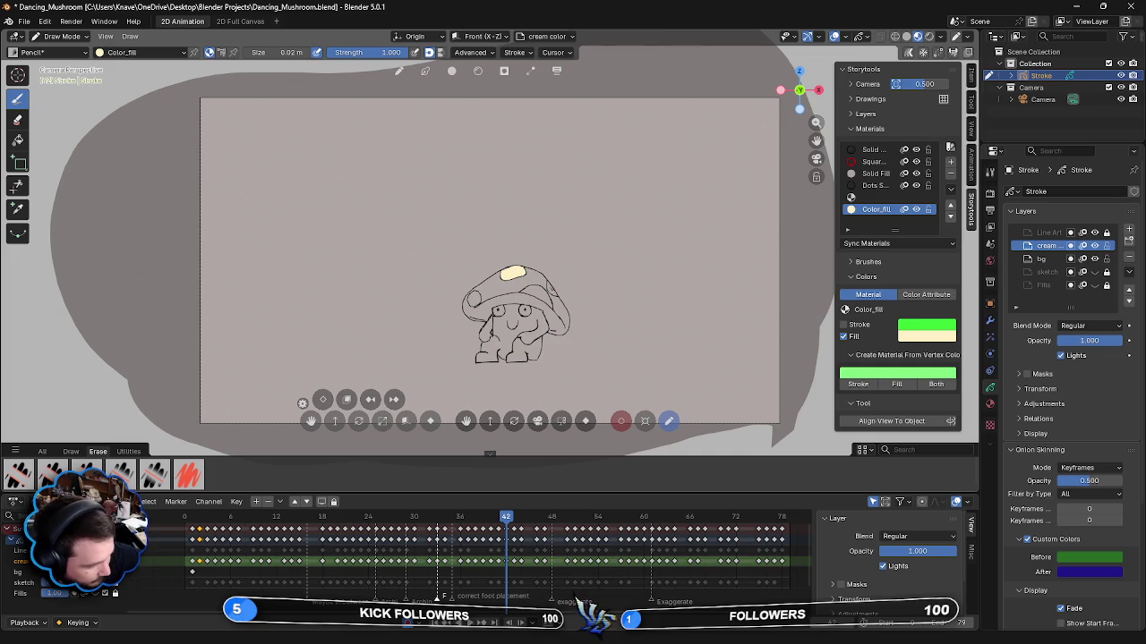
left_click_drag(547, 282, 553, 294)
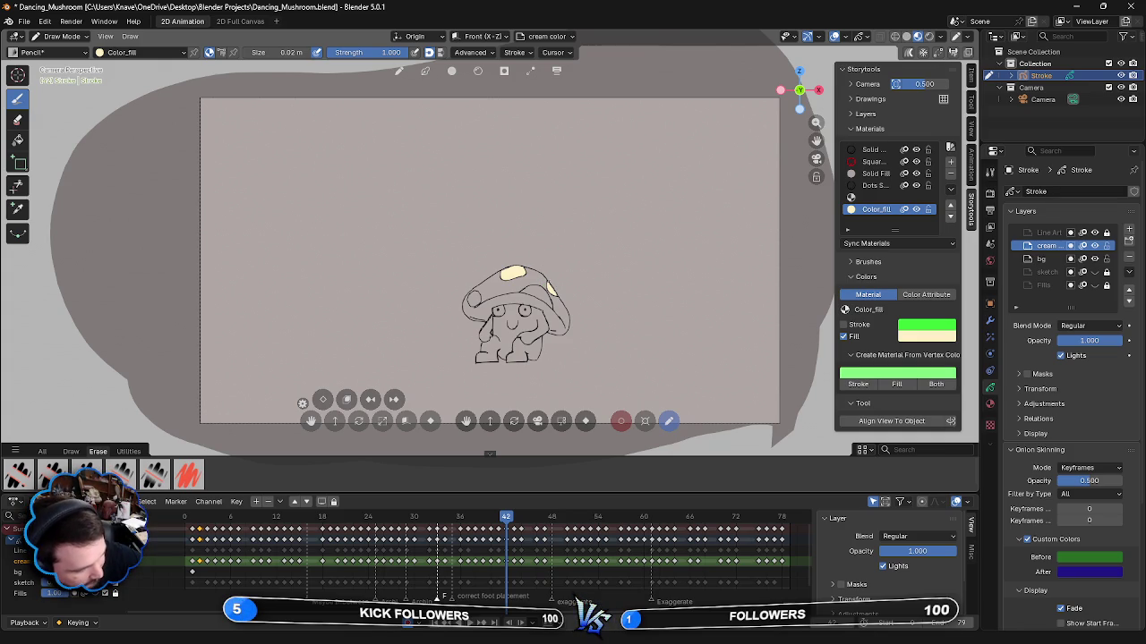
left_click_drag(524, 290, 541, 297)
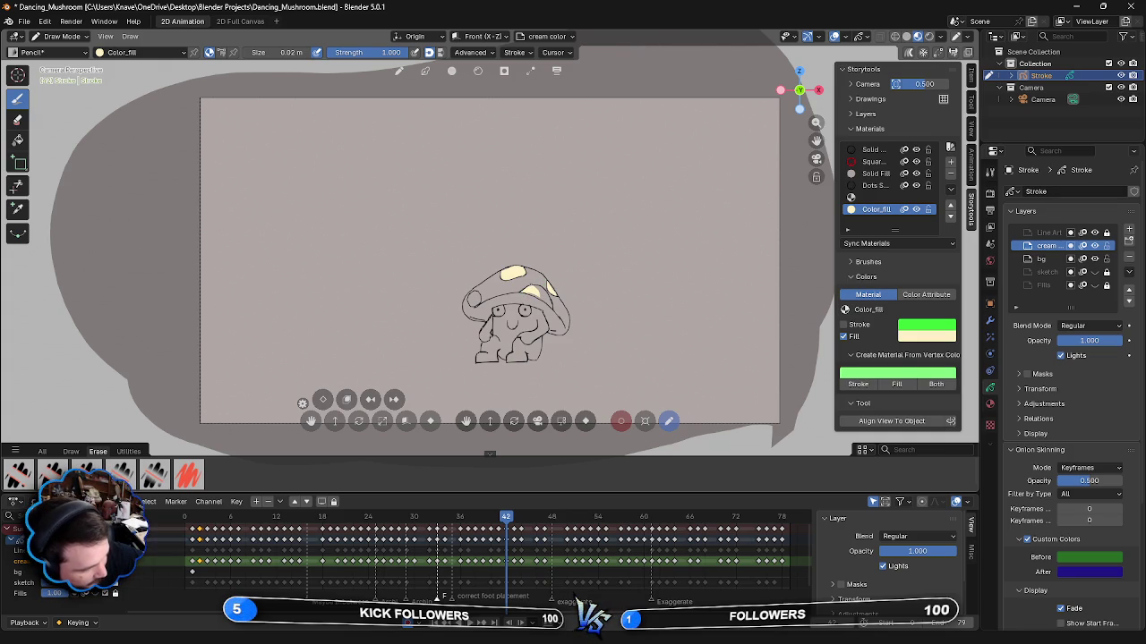
left_click_drag(537, 297, 547, 301)
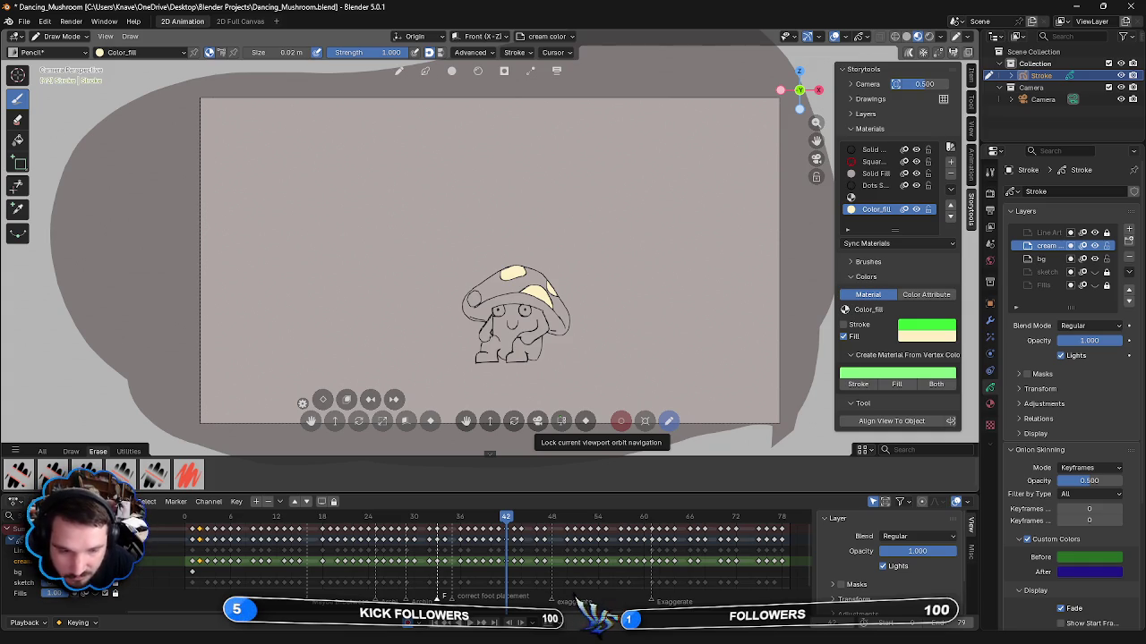
left_click_drag(480, 292, 471, 303)
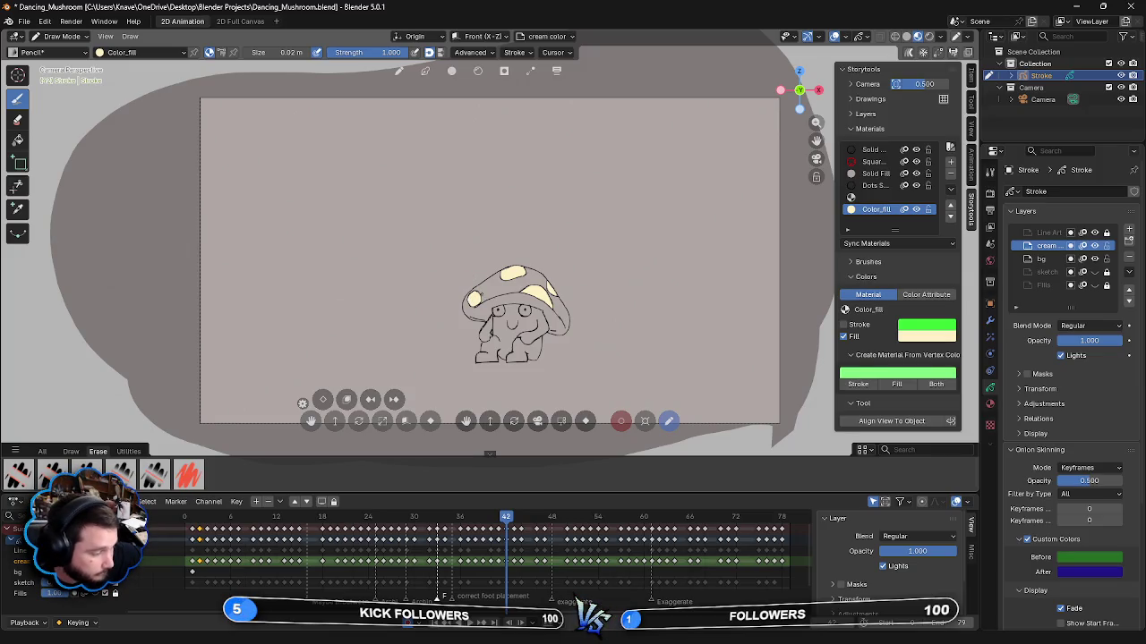
- Paint cream across the face's left and right sides and the lower-left body on frame 42
left_click_drag(495, 324, 514, 306)
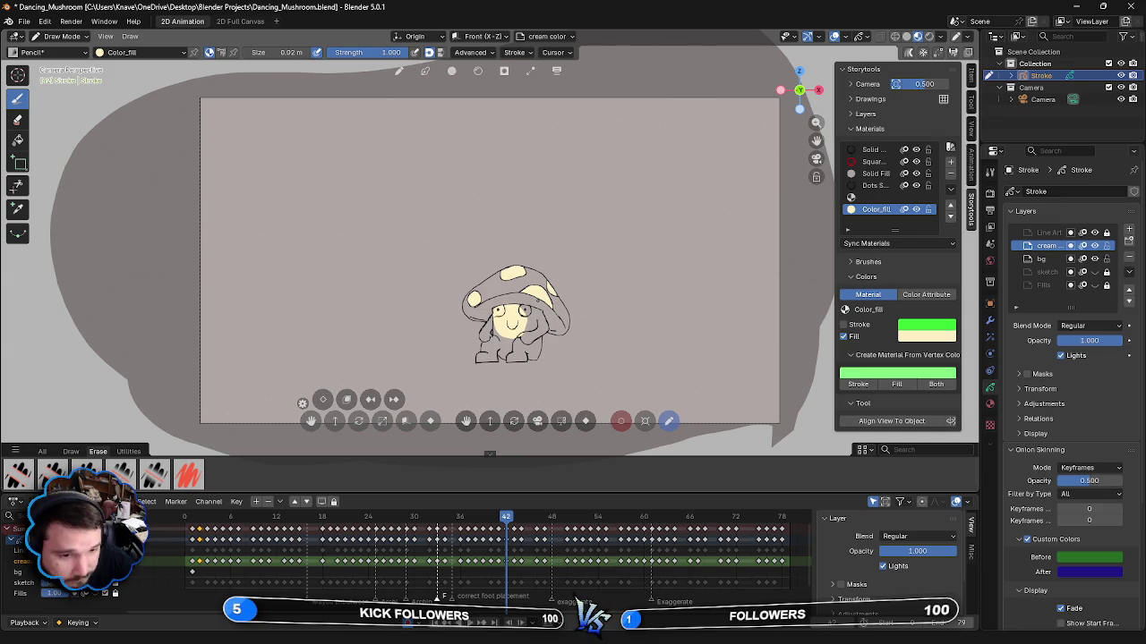
mouse_move(528, 310)
left_mouse_down()
mouse_move(532, 334)
mouse_move(493, 339)
left_mouse_up()
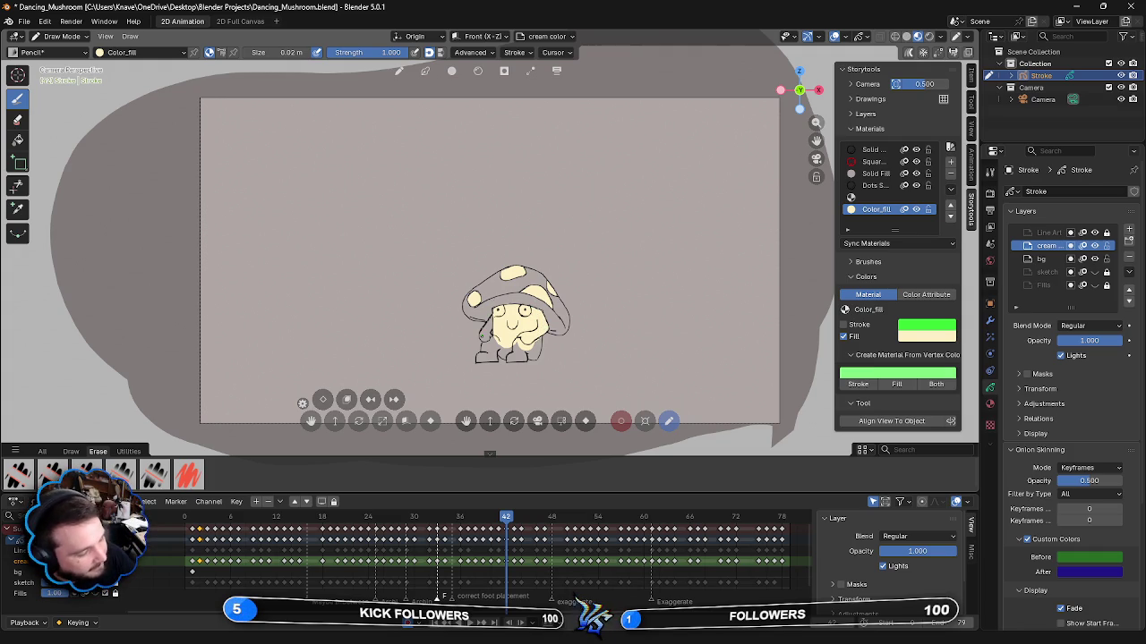
mouse_move(482, 333)
left_mouse_down()
mouse_move(498, 317)
mouse_move(483, 335)
mouse_move(491, 343)
left_mouse_up()
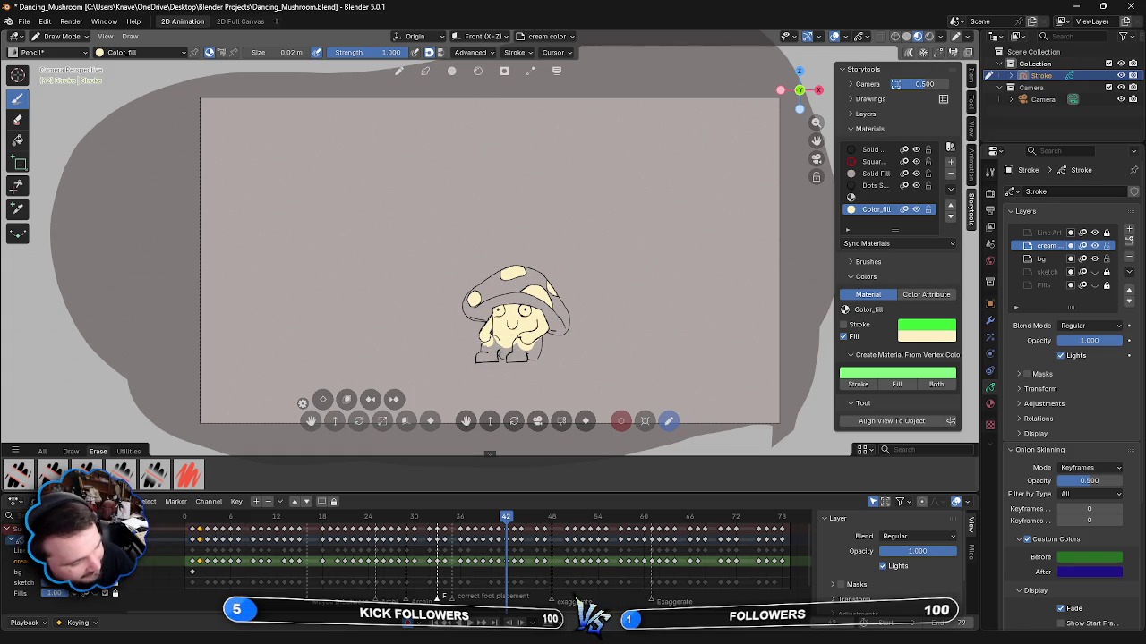
left_click_drag(483, 345, 482, 358)
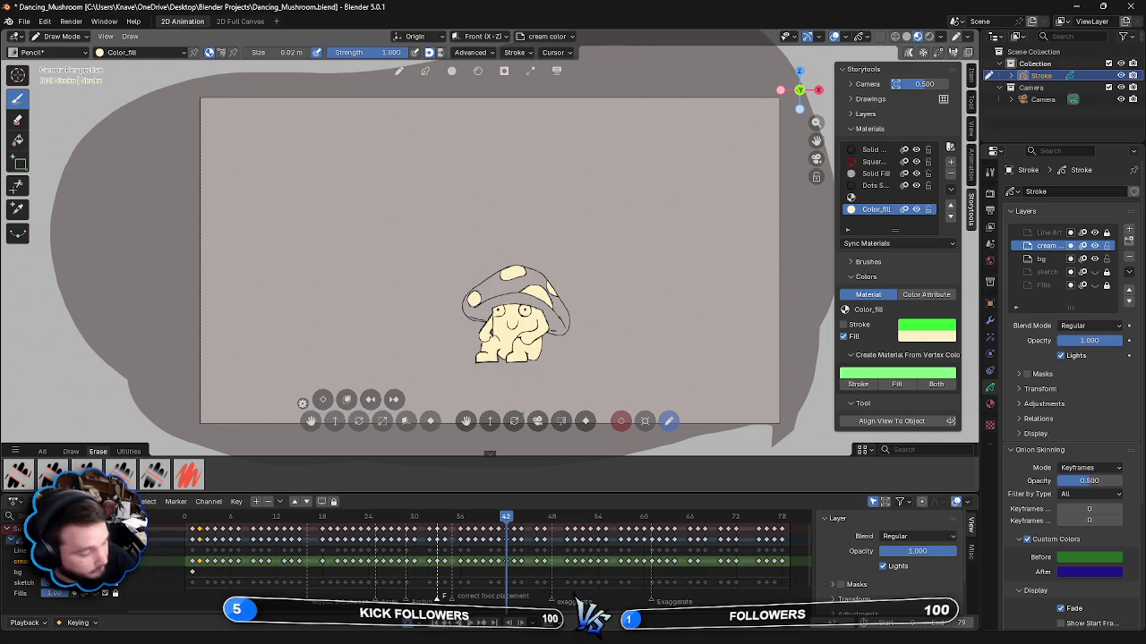
- Fill the mushroom's face with cream on frame 43, then play the animation to review it
key("Right")
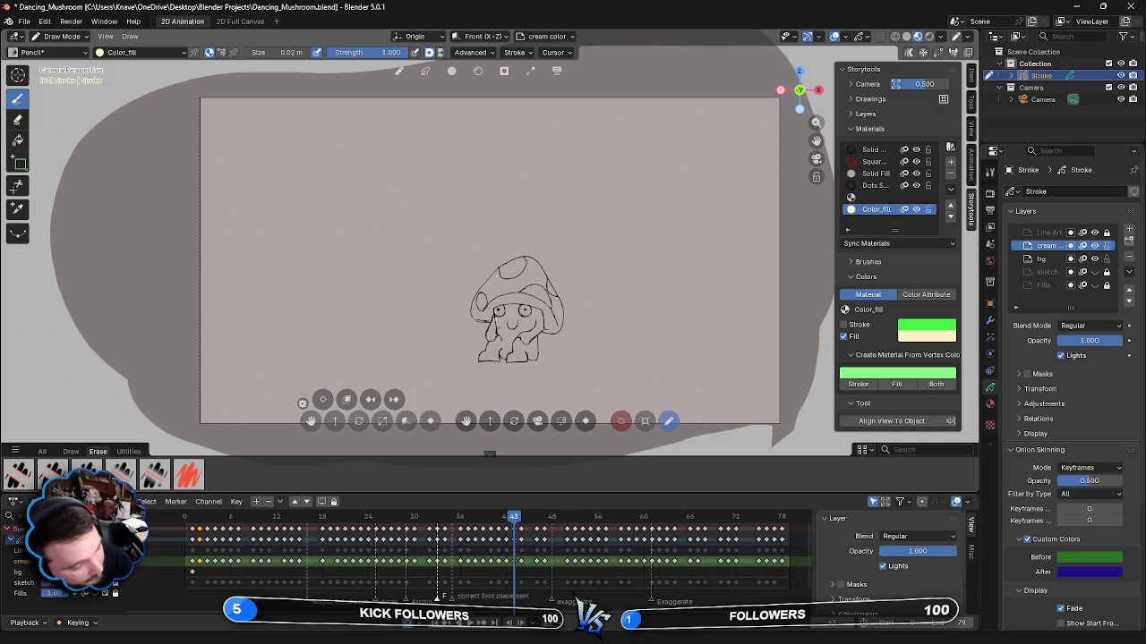
left_click_drag(510, 328, 508, 307)
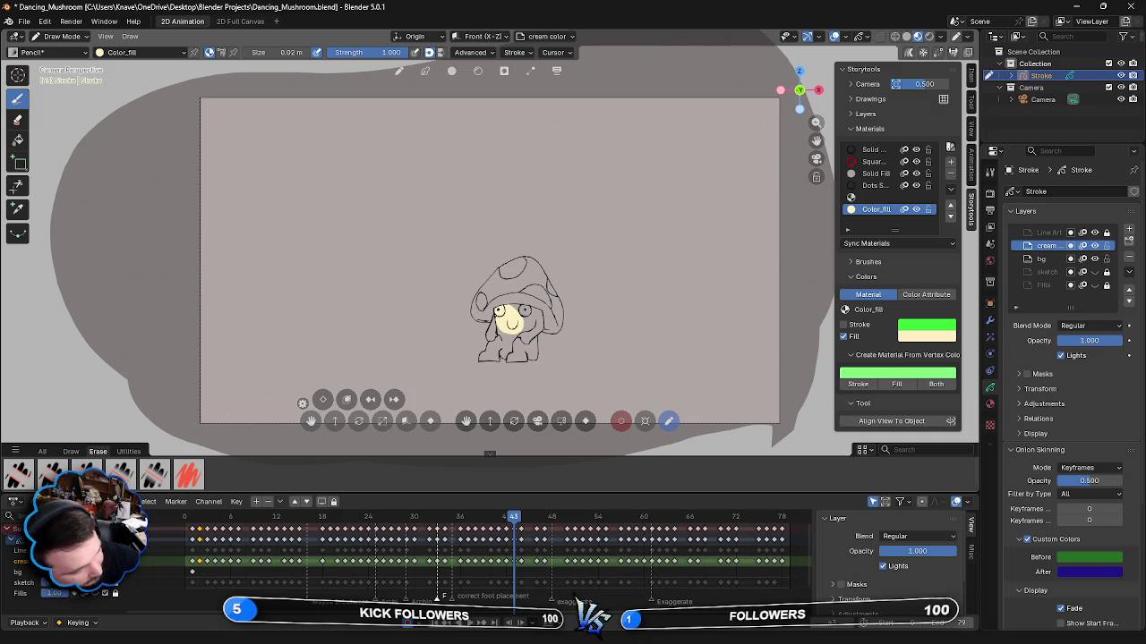
mouse_move(516, 308)
left_mouse_down()
mouse_move(539, 317)
mouse_move(516, 333)
left_mouse_up()
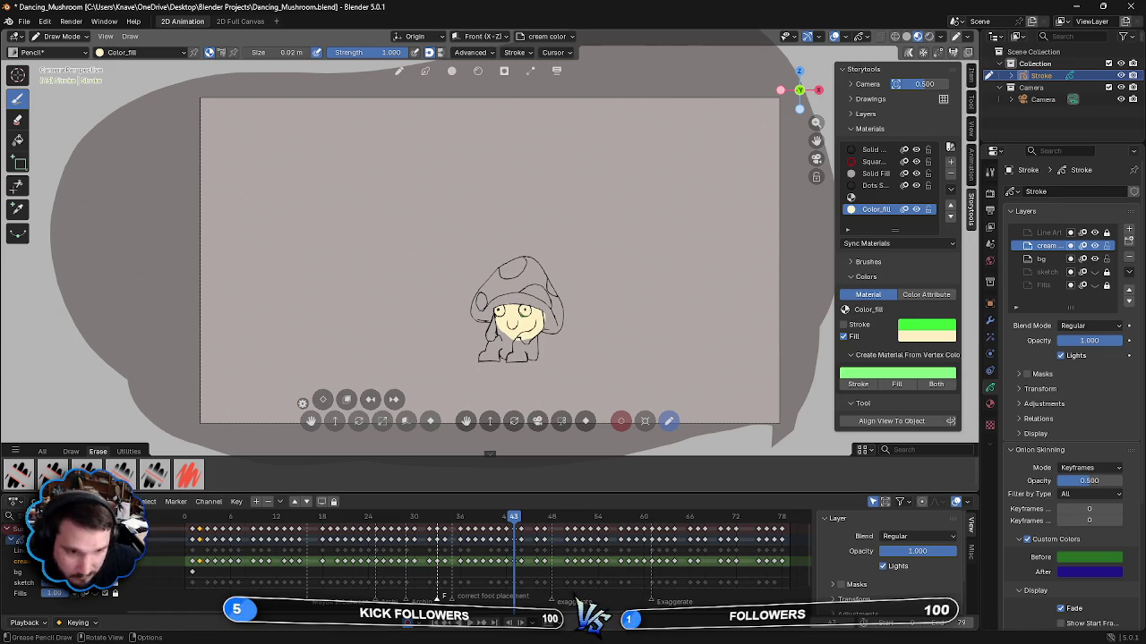
key("space")
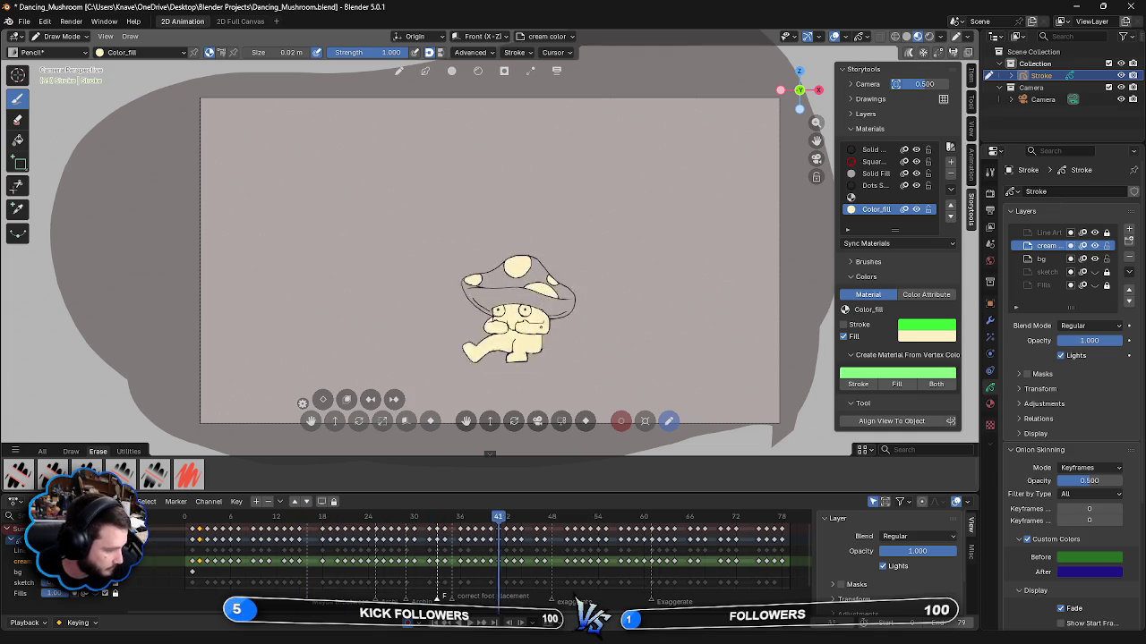
key("space")
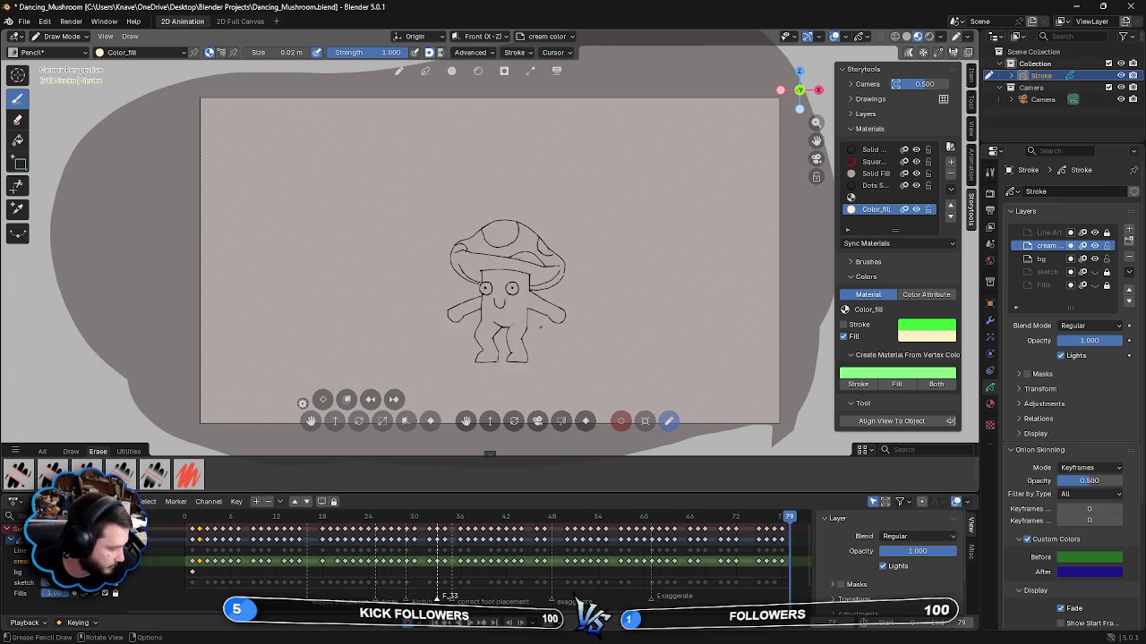
key("Left")
key("Left")
key("Left")
key("Left")
key("Left")
key("space")
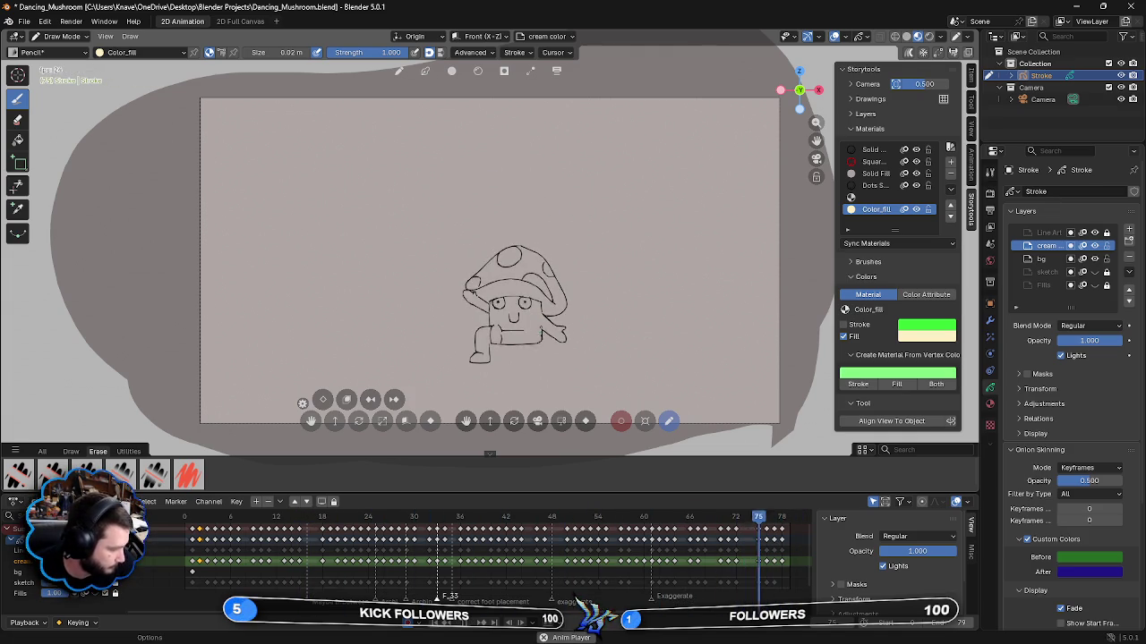
key("space")
key("Left")
key("Left")
key("Left")
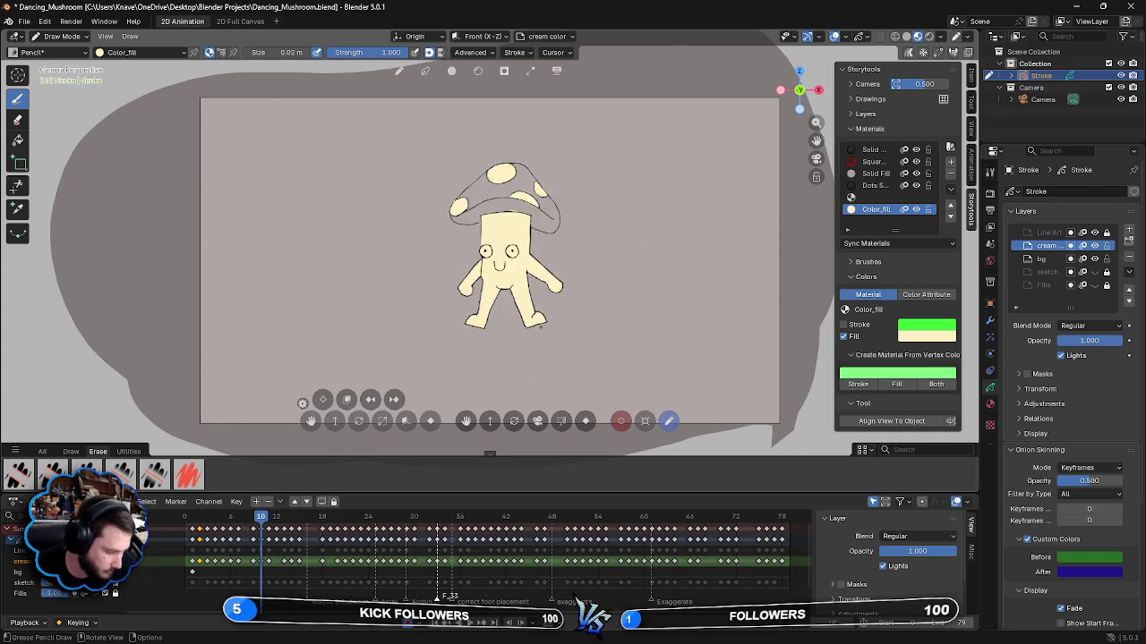
key("Left")
key("Left")
key("Left")
key("Left")
key("Left")
key("Left")
key("Left")
key("Left")
key("Left")
key("Right")
key("Left")
key("Right")
key("Right")
key("Left")
key("Left")
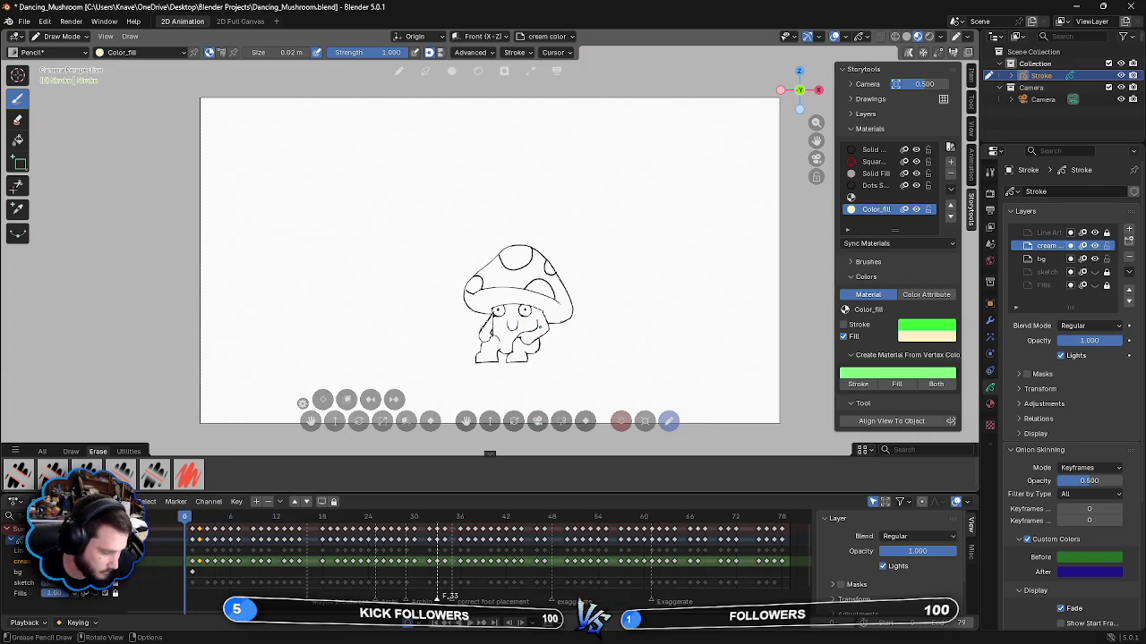
right_click(457, 320)
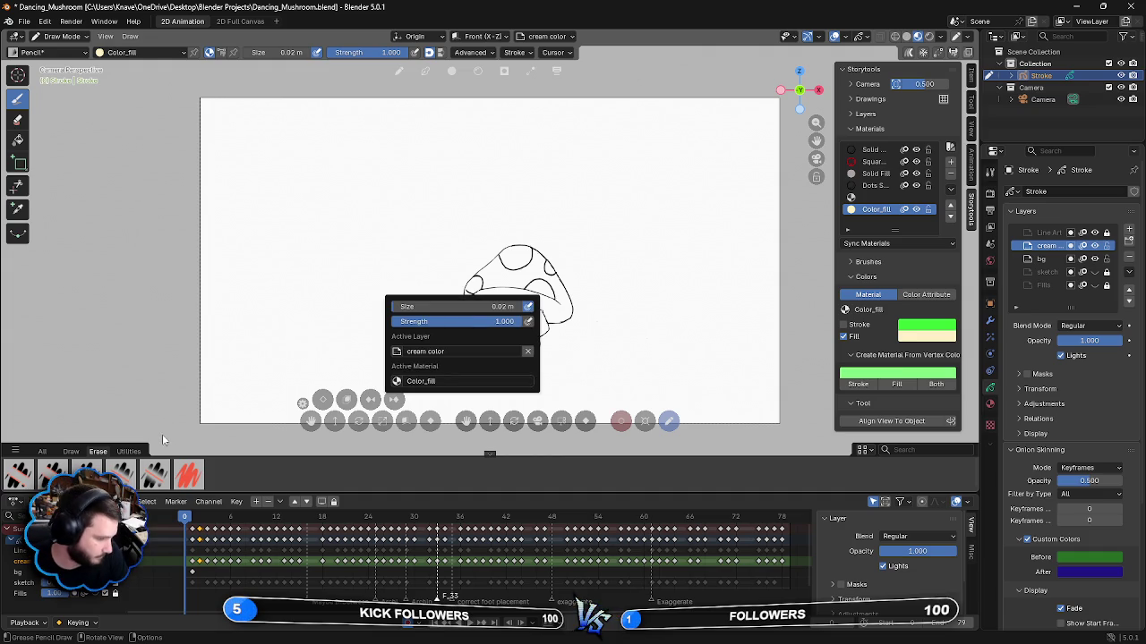
key("Escape")
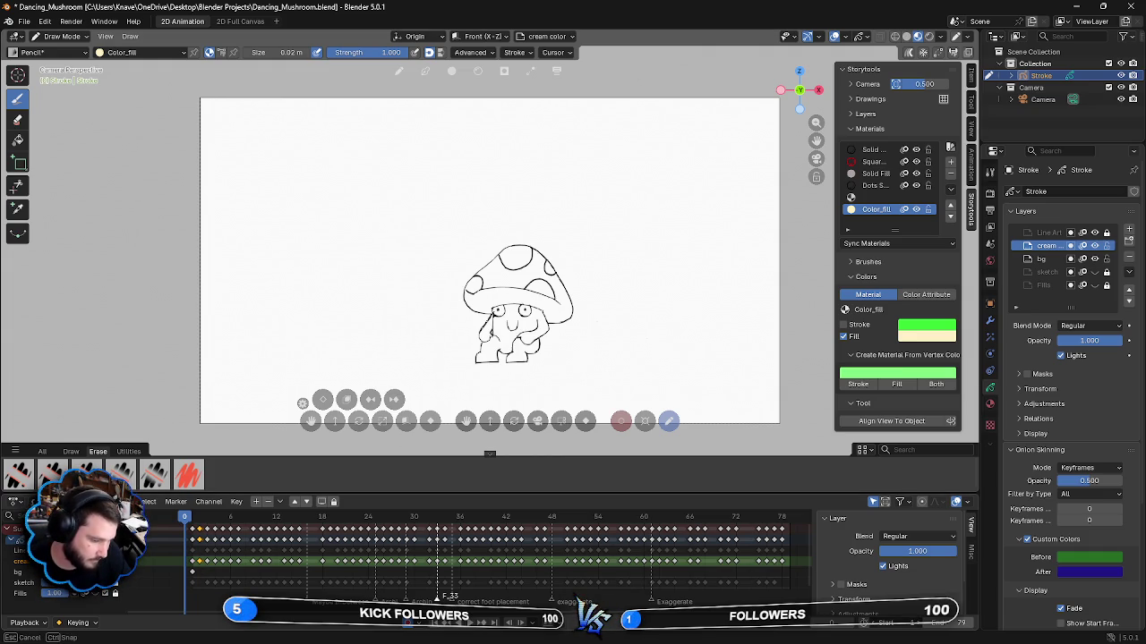
key("Right")
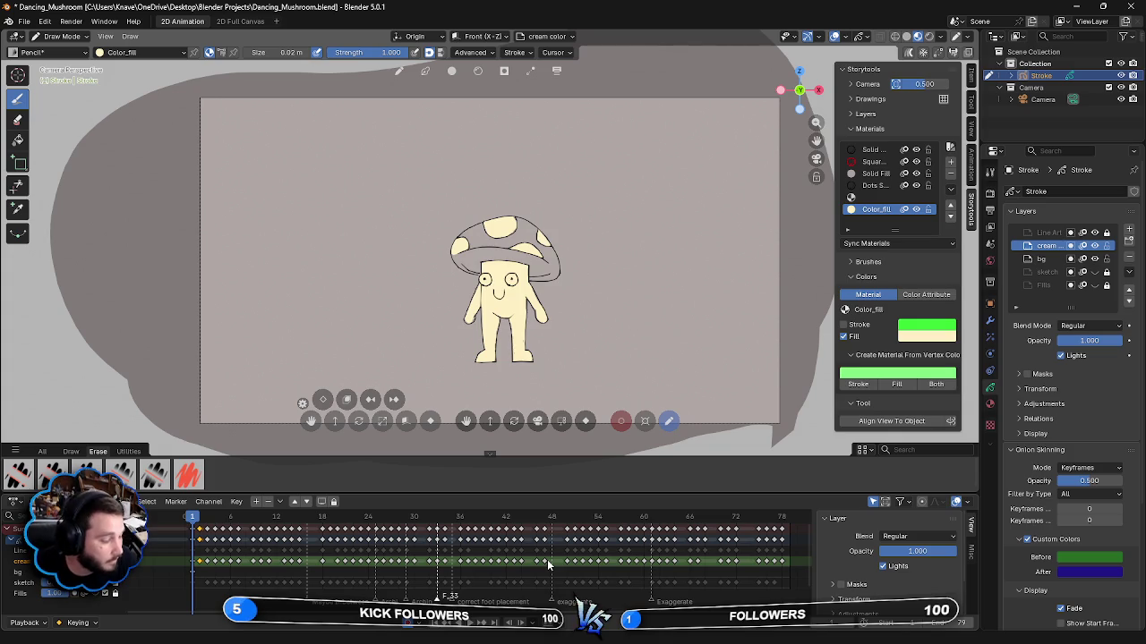
key("space")
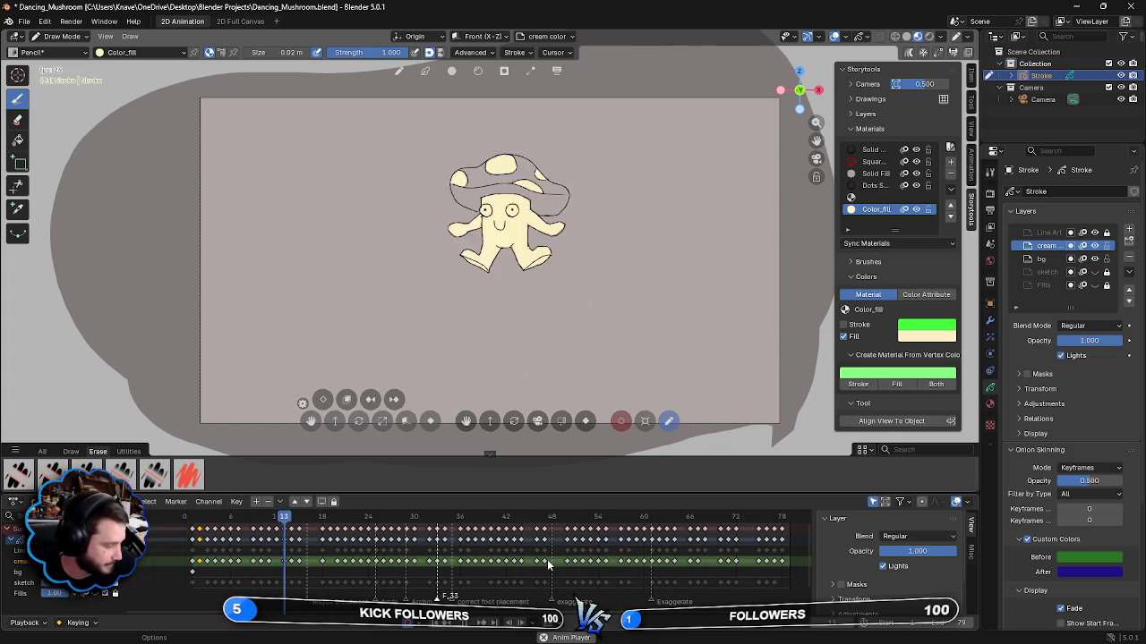
key("space")
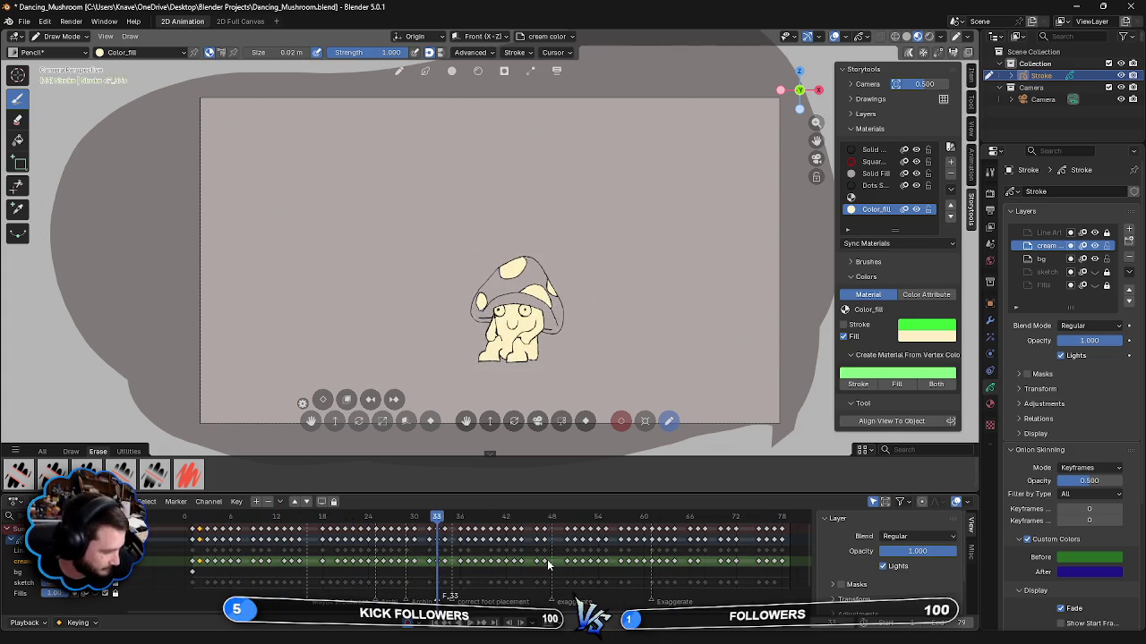
key("Right")
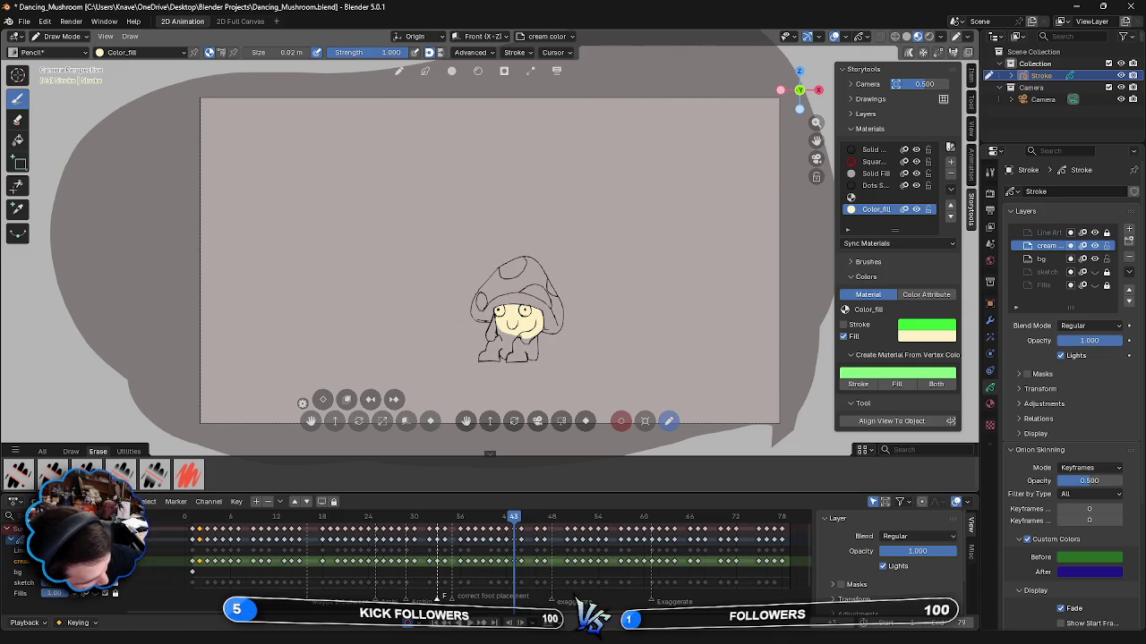
mouse_move(517, 335)
left_mouse_down()
mouse_move(530, 346)
mouse_move(499, 346)
mouse_move(517, 353)
mouse_move(506, 356)
mouse_move(526, 350)
mouse_move(526, 361)
mouse_move(532, 340)
mouse_move(535, 360)
left_mouse_up()
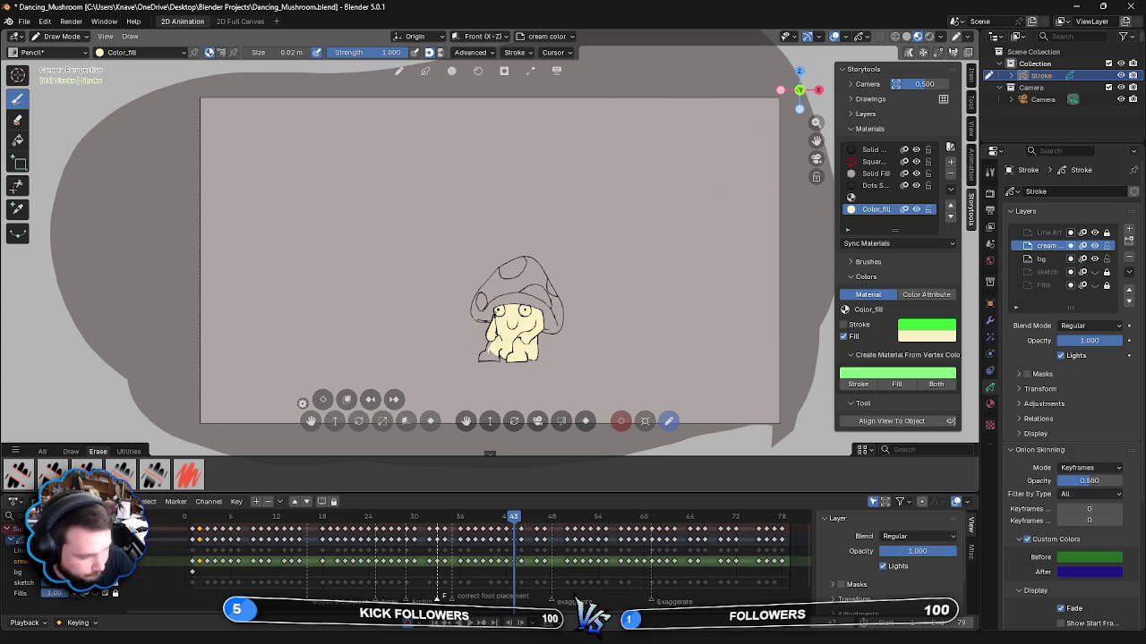
- On frame 43, fill the lower-left body, left side and top cap spot with cream
left_click_drag(488, 357, 493, 345)
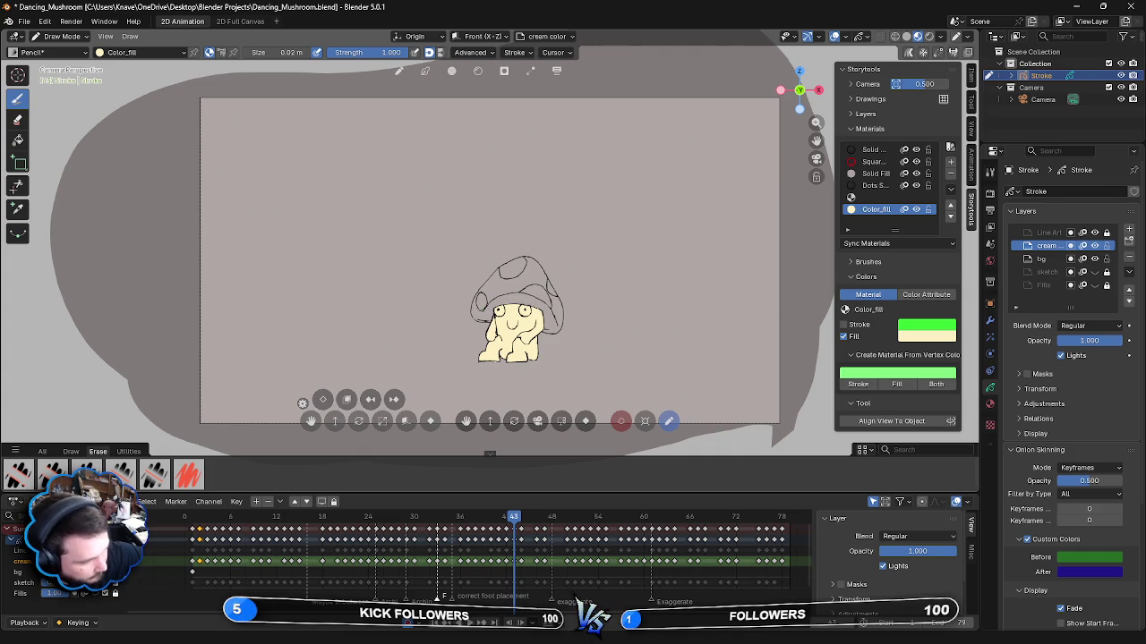
left_click_drag(476, 304, 487, 304)
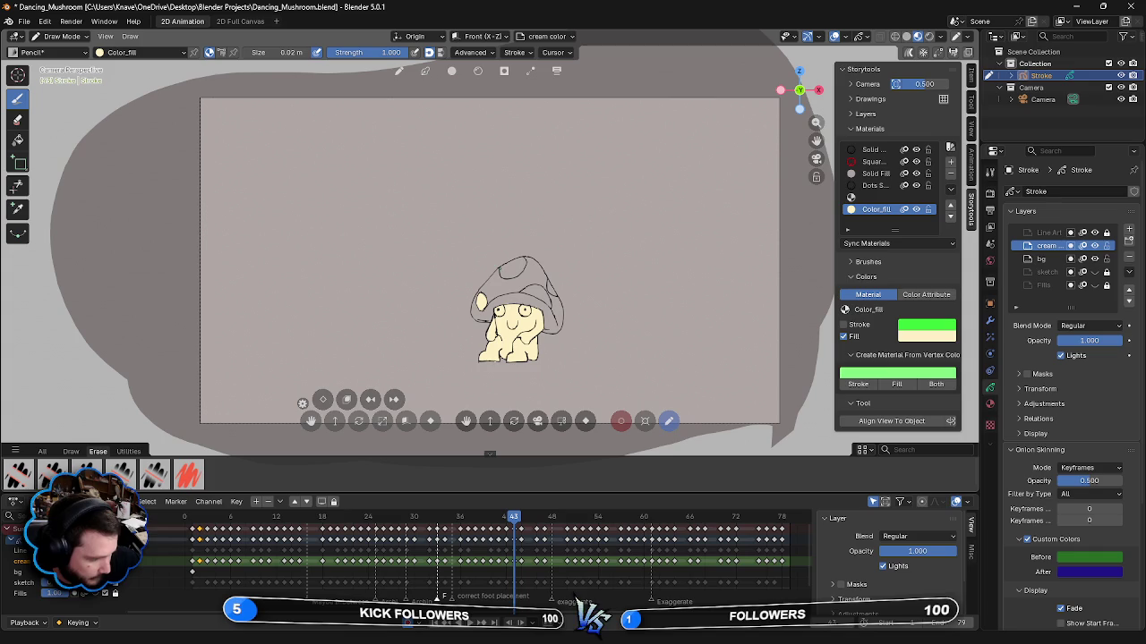
left_click_drag(501, 274, 515, 262)
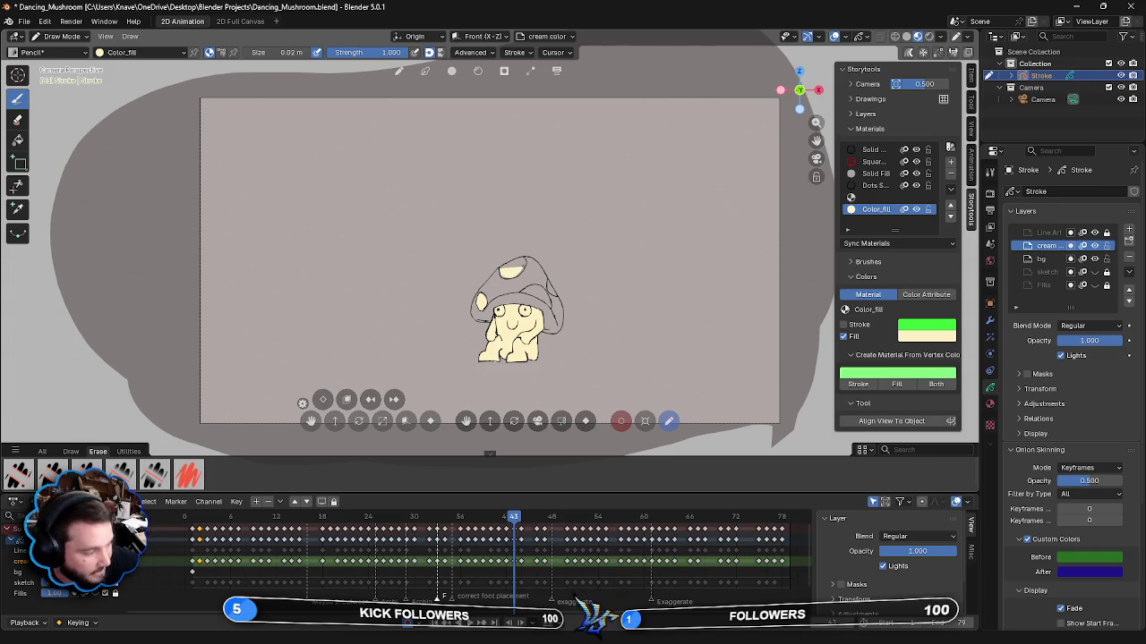
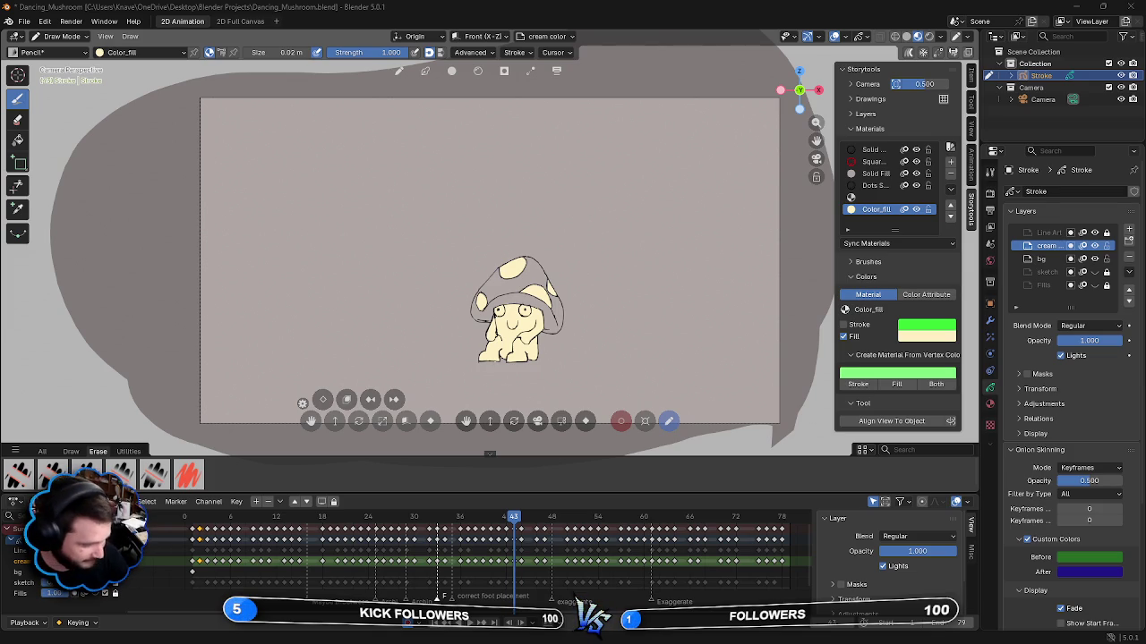
- Compare frames 43 and 44, ending on frame 44
key("Right")
key("Left")
key("Right")
key("Left")
key("Right")
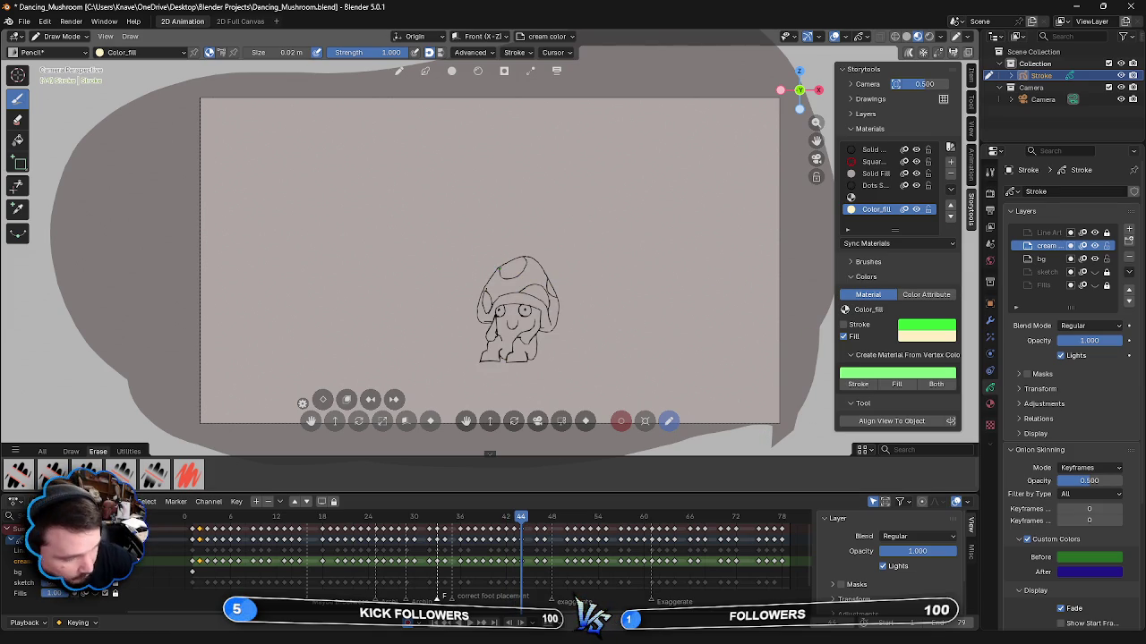
- Paint cream fill into the top, right, small and left cap spots, touching up the right edge
left_click_drag(501, 273, 526, 262)
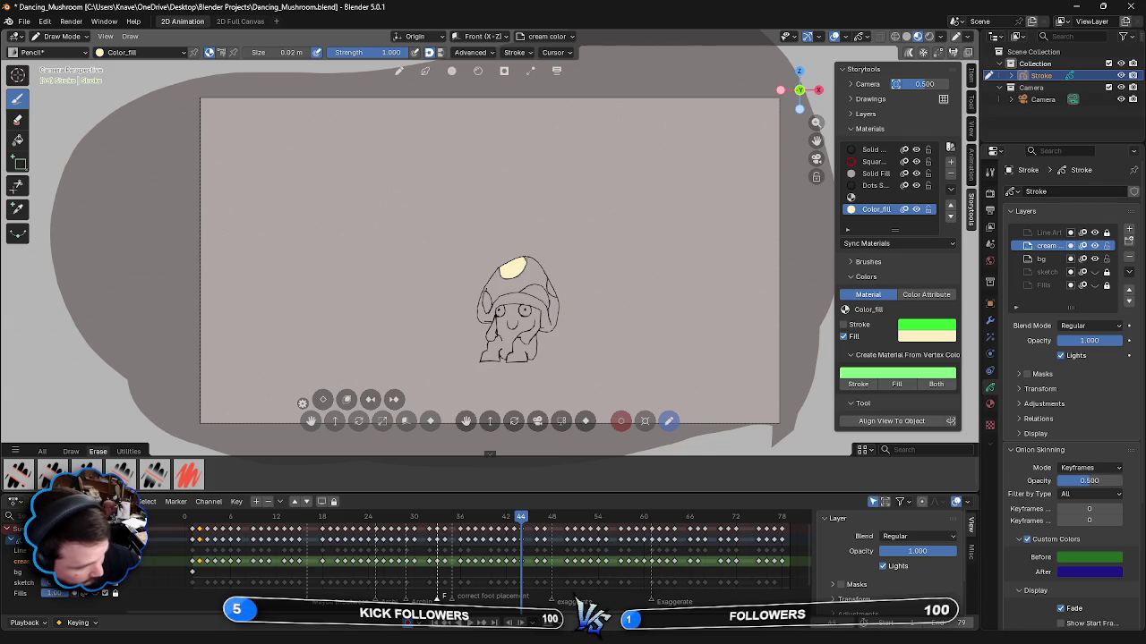
left_click_drag(548, 284, 554, 296)
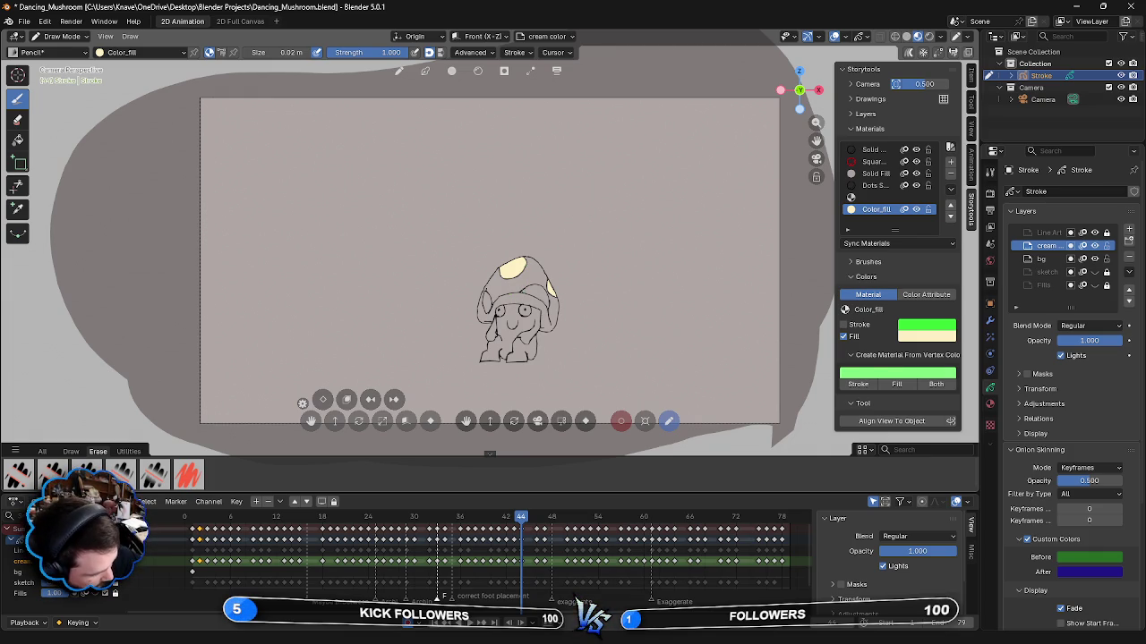
left_click_drag(524, 292, 534, 284)
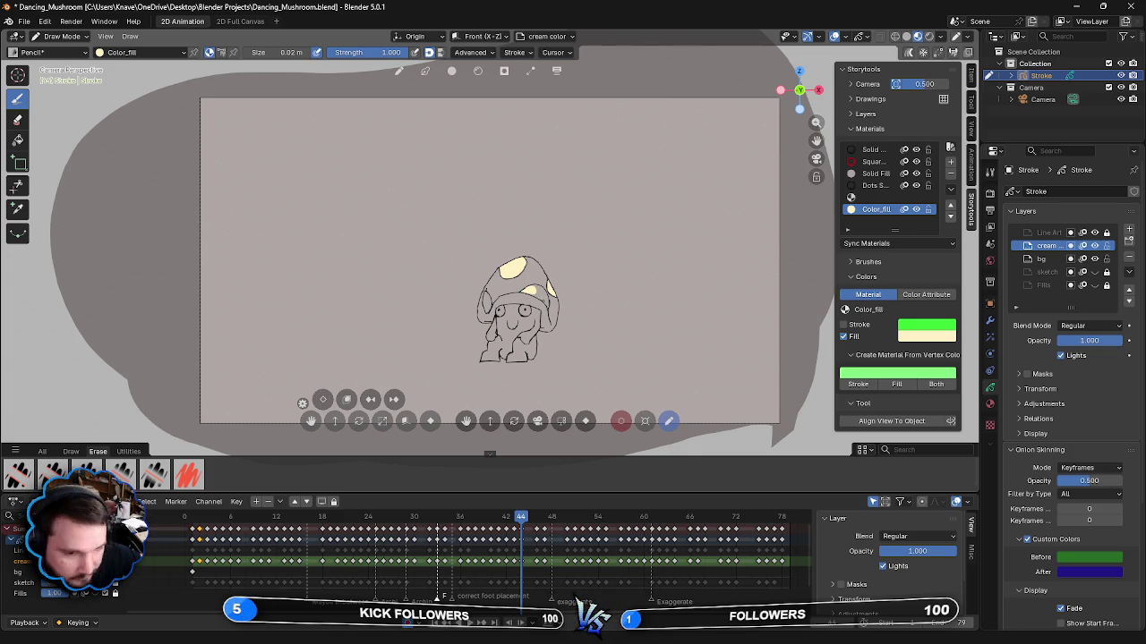
left_click(528, 292)
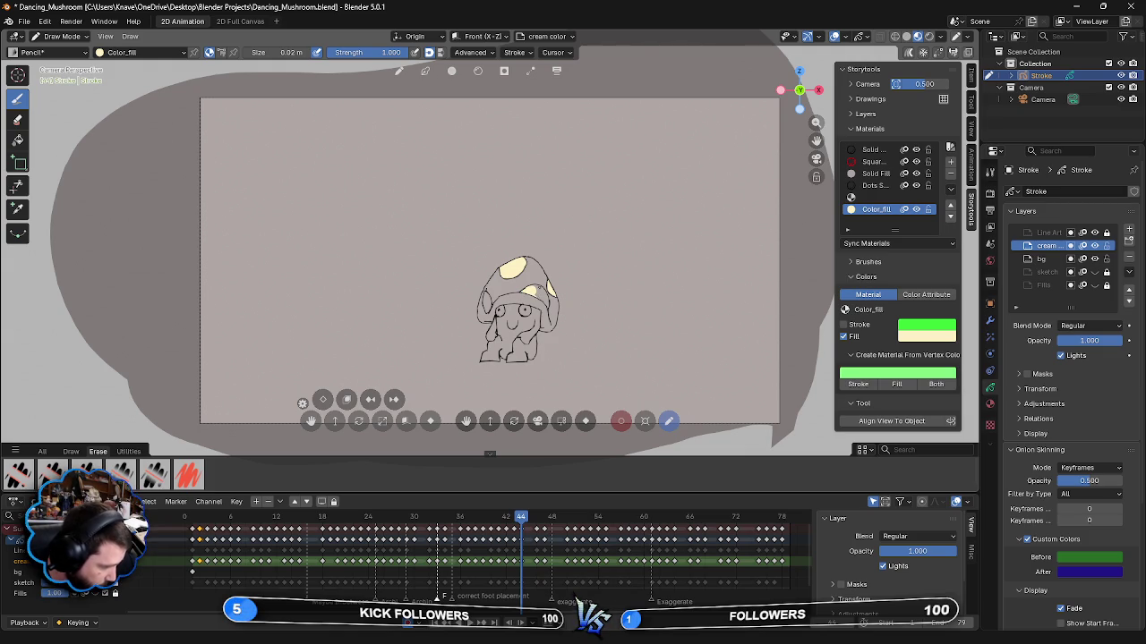
left_click_drag(539, 286, 542, 300)
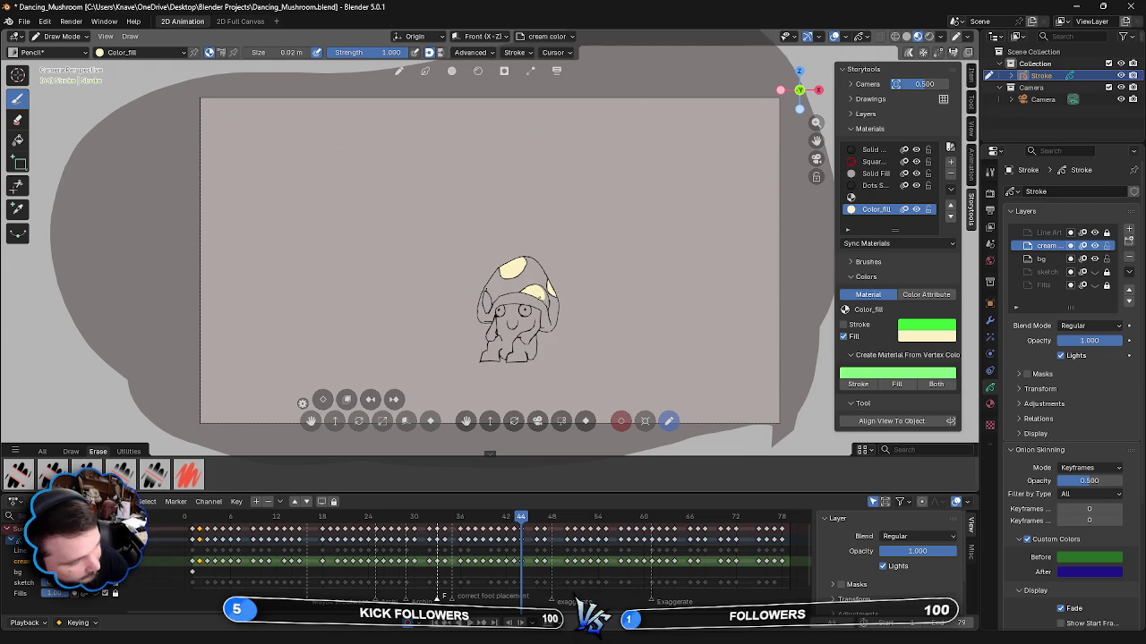
mouse_move(542, 291)
left_mouse_down()
mouse_move(544, 302)
mouse_move(542, 291)
left_mouse_up()
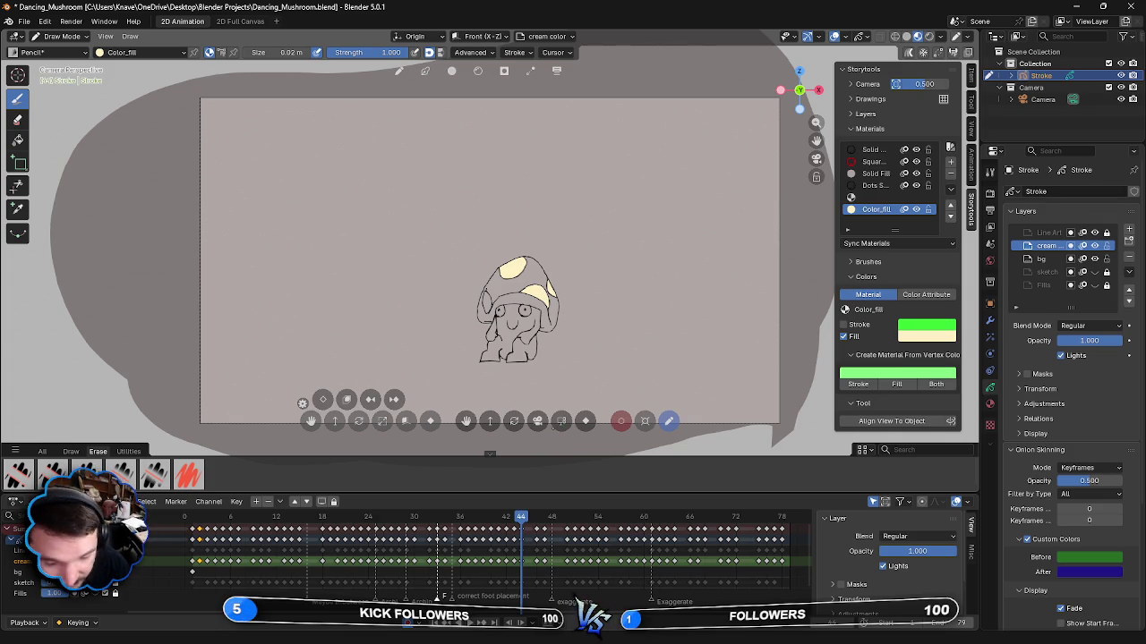
left_click_drag(486, 297, 489, 306)
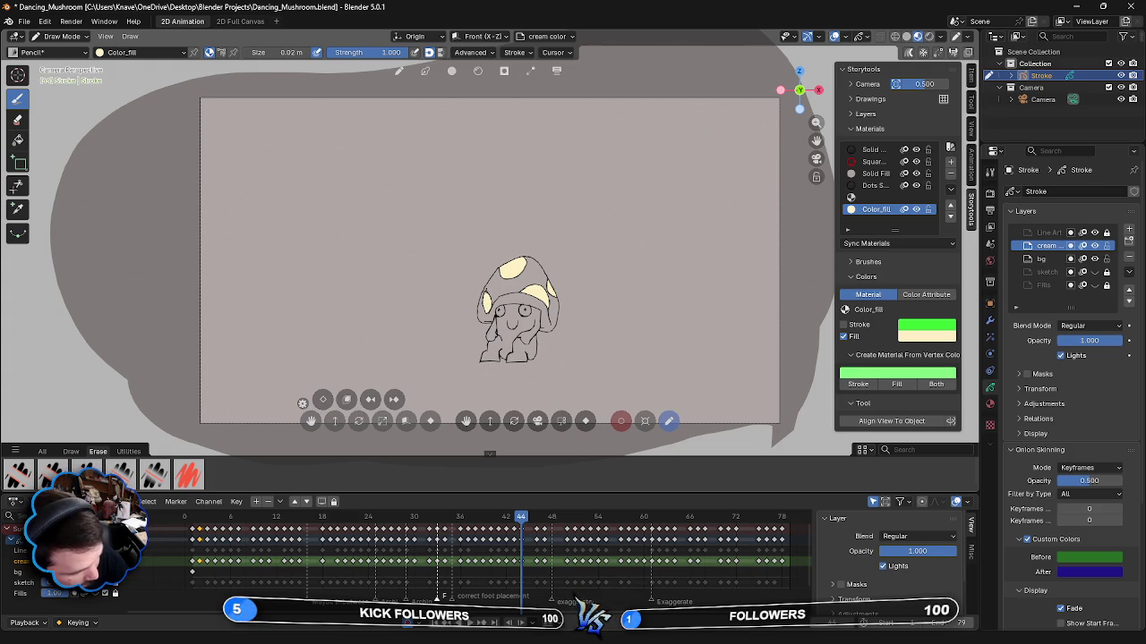
key("Left")
key("Right")
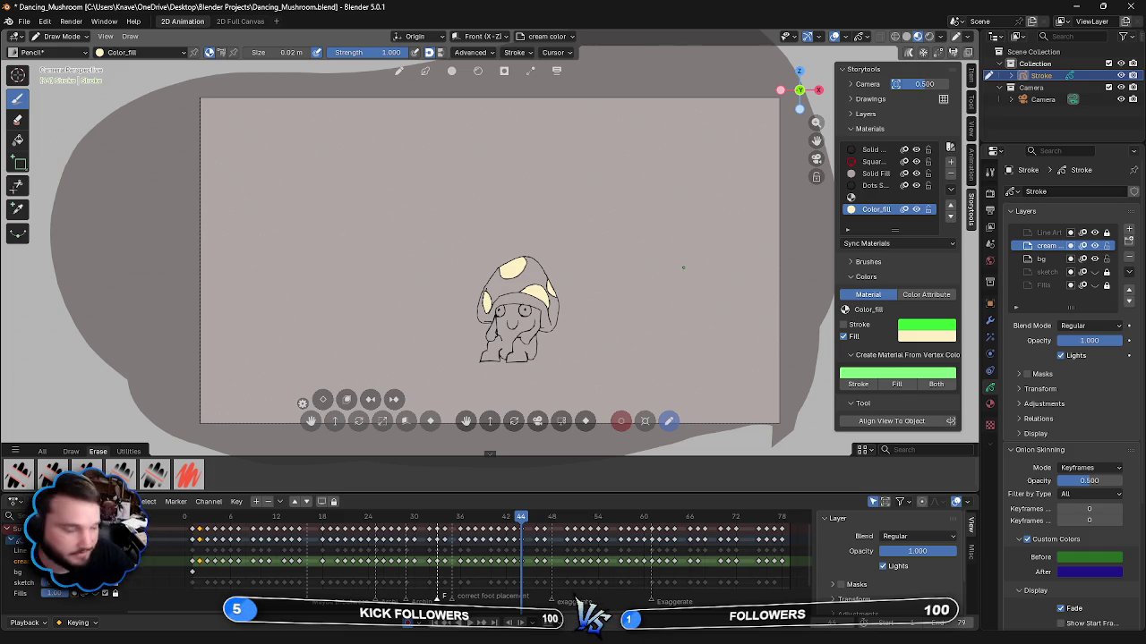
- Paint cream strokes over the face, lower face and left side of the body on frame 44
mouse_move(498, 331)
left_mouse_down()
mouse_move(507, 315)
mouse_move(515, 322)
mouse_move(503, 304)
left_mouse_up()
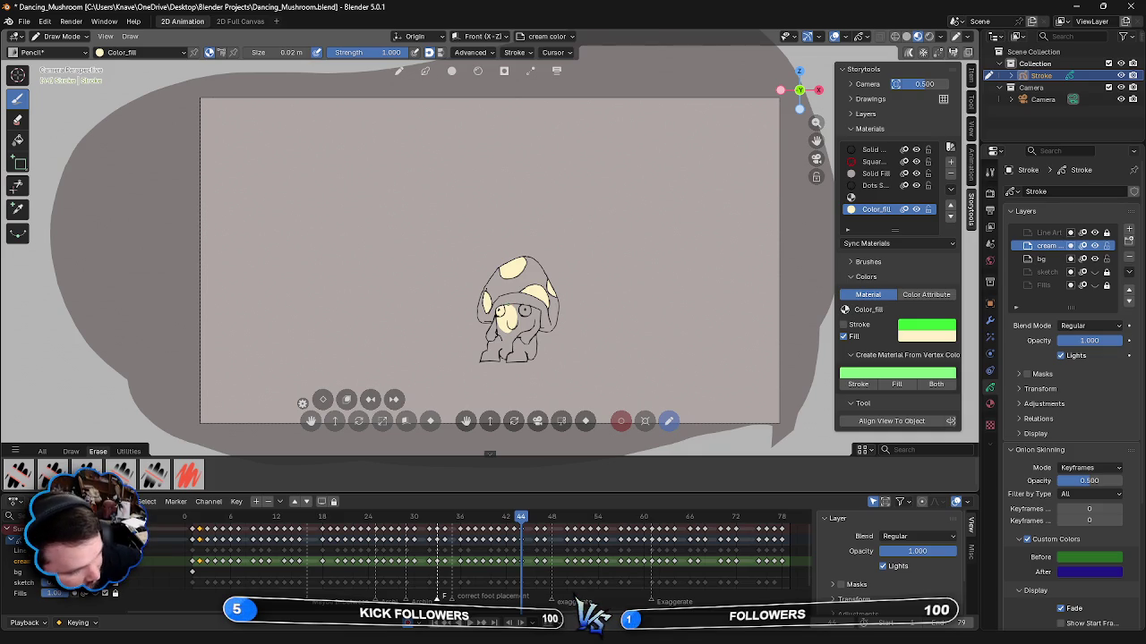
left_click_drag(515, 307, 512, 331)
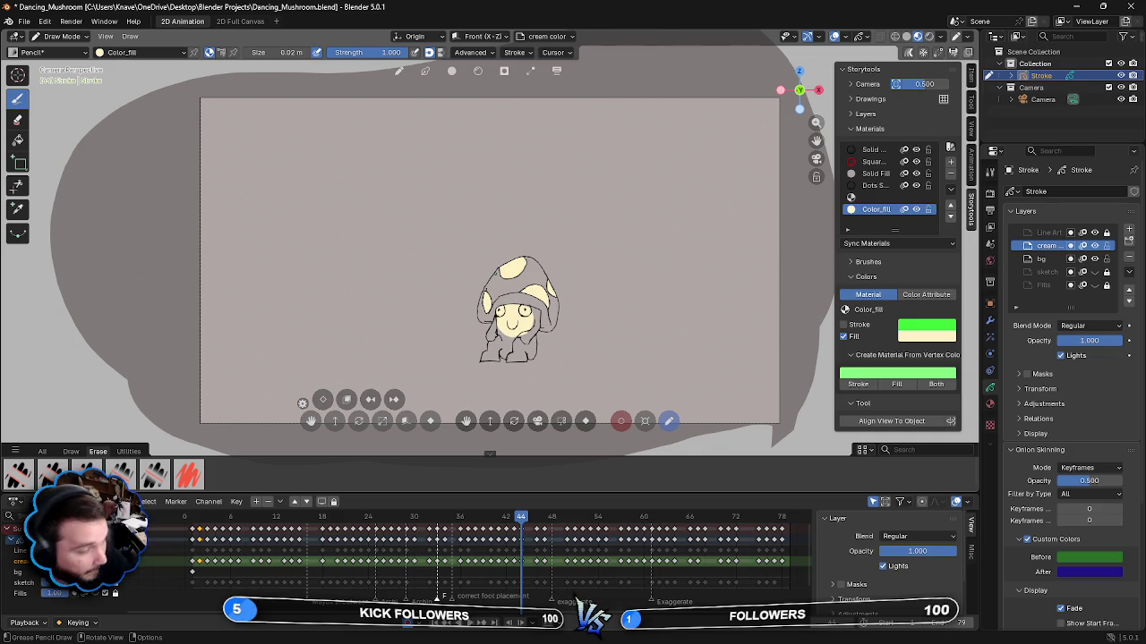
mouse_move(499, 347)
left_mouse_down()
mouse_move(526, 335)
mouse_move(492, 343)
left_mouse_up()
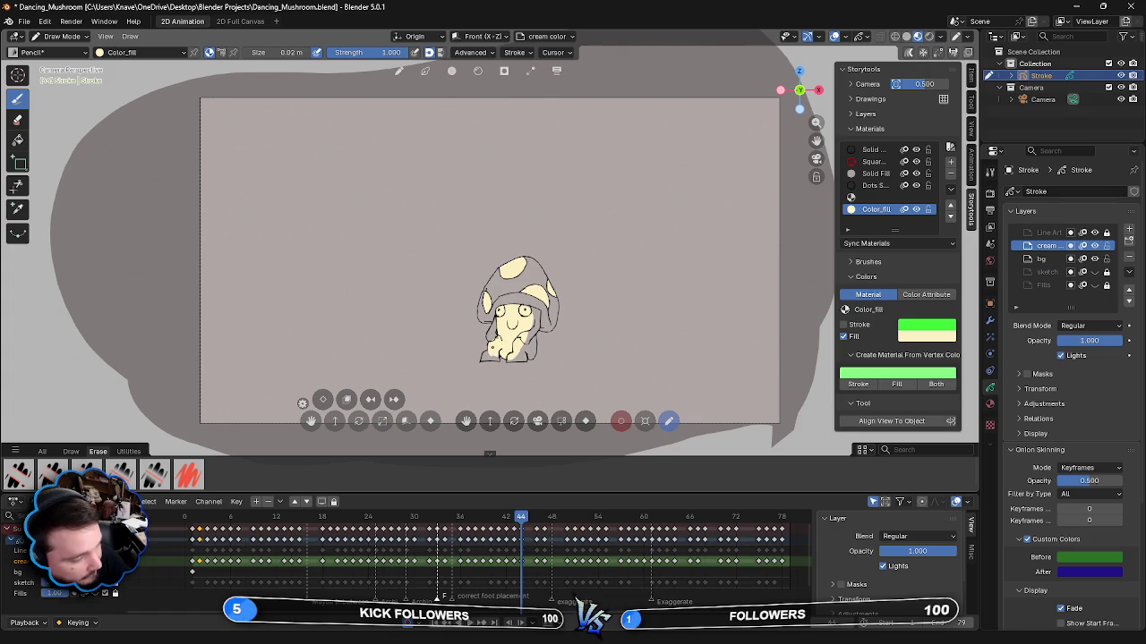
mouse_move(491, 338)
left_mouse_down()
mouse_move(496, 316)
mouse_move(488, 331)
left_mouse_up()
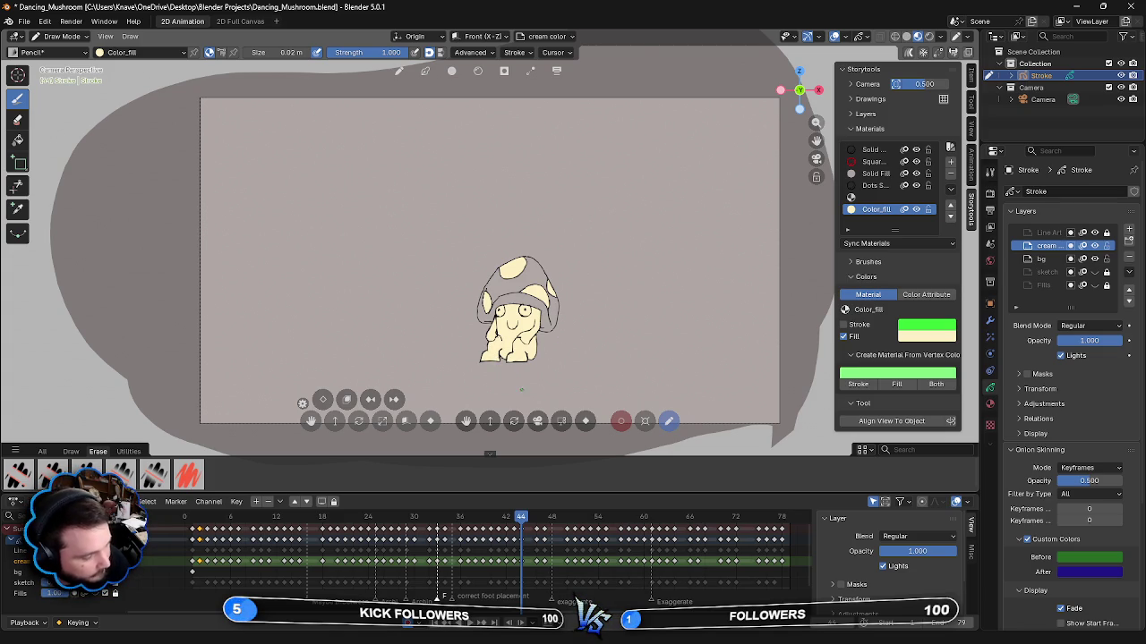
- Advance to frame 45, try a cream stroke in the top cap spot, then undo it
key("Right")
key("Right")
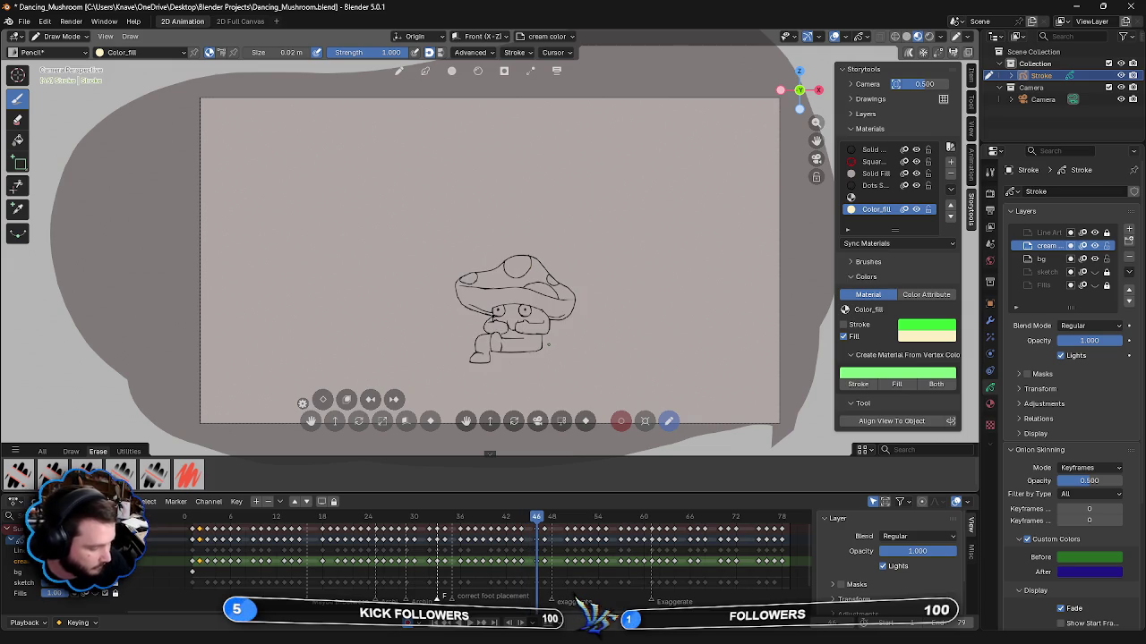
left_click_drag(507, 268, 526, 261)
key("ctrl+z")
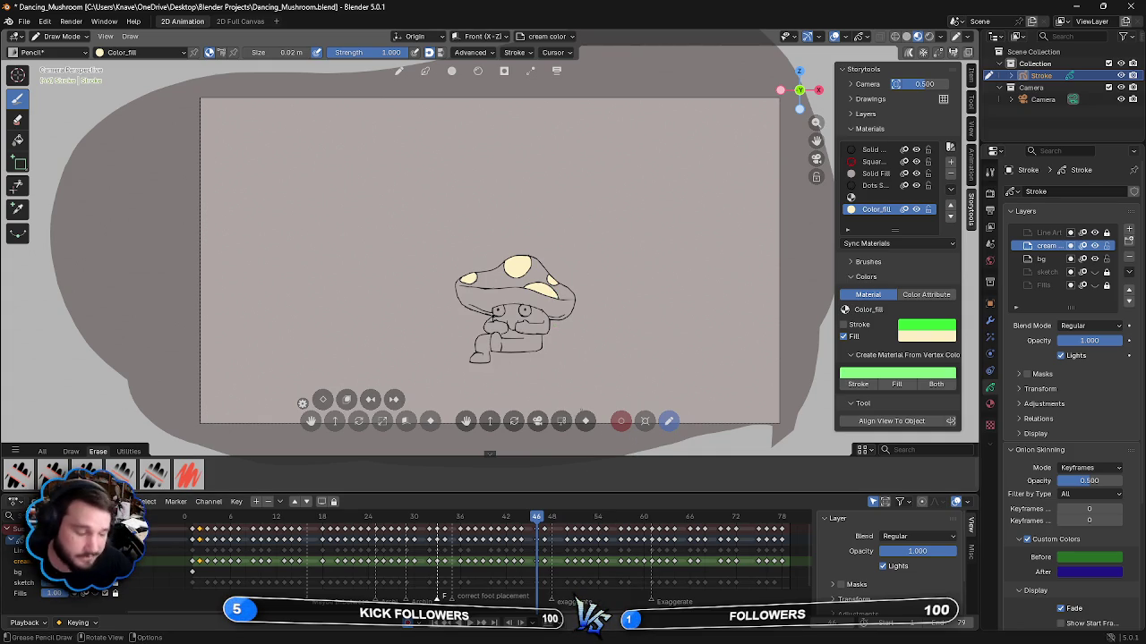
- Paint cream fill over the body and the patches right of the face
left_click_drag(494, 324, 523, 304)
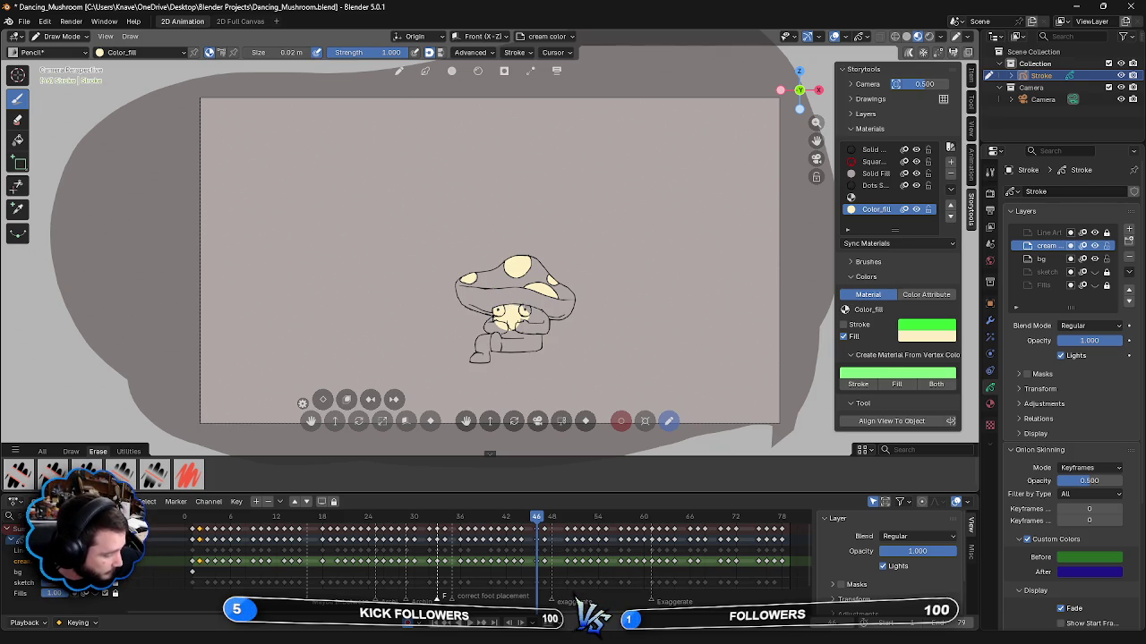
left_click_drag(527, 309, 541, 316)
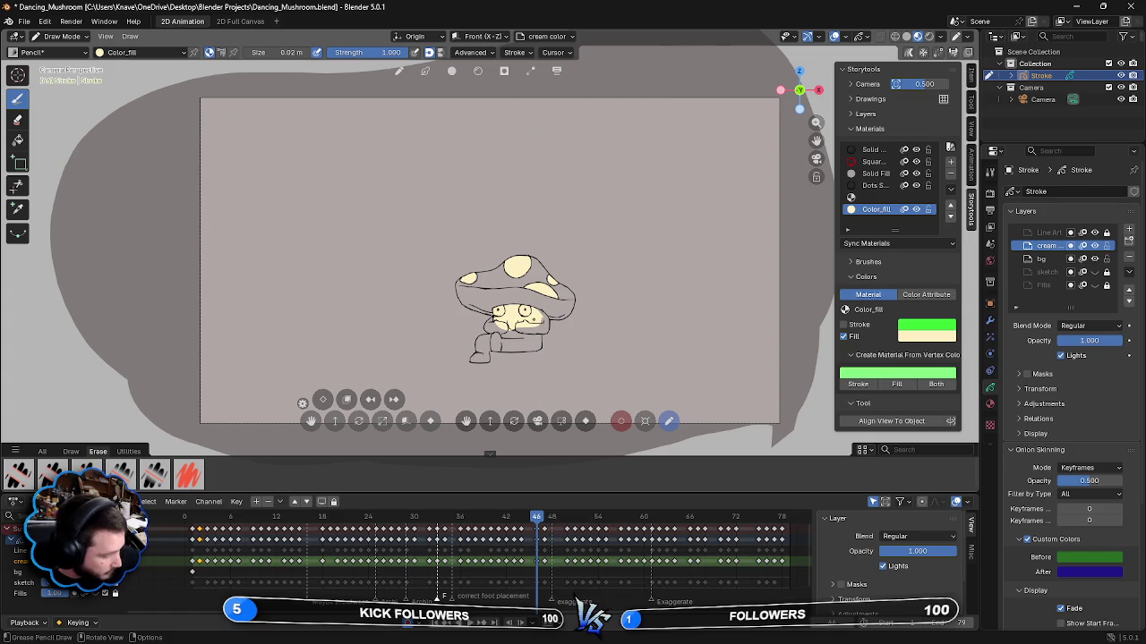
left_click_drag(530, 318, 546, 326)
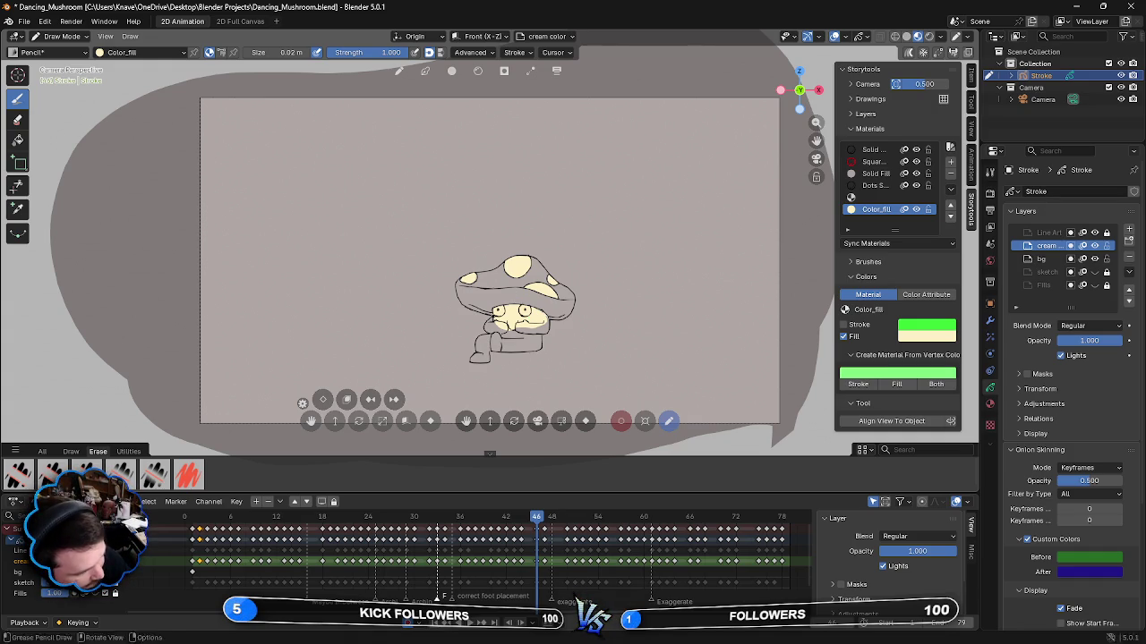
mouse_move(548, 328)
left_mouse_down()
mouse_move(503, 342)
mouse_move(487, 320)
mouse_move(510, 349)
mouse_move(496, 340)
left_mouse_up()
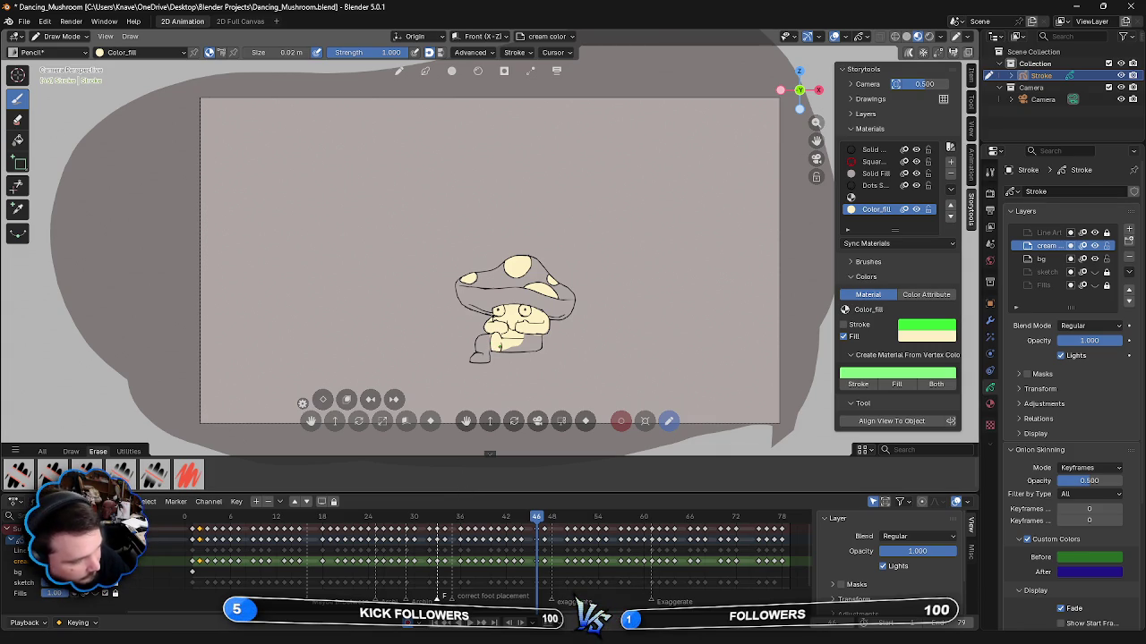
- Fill the lower body and left foot with cream, undoing three strokes, then step to frame 45
left_click_drag(532, 335, 508, 349)
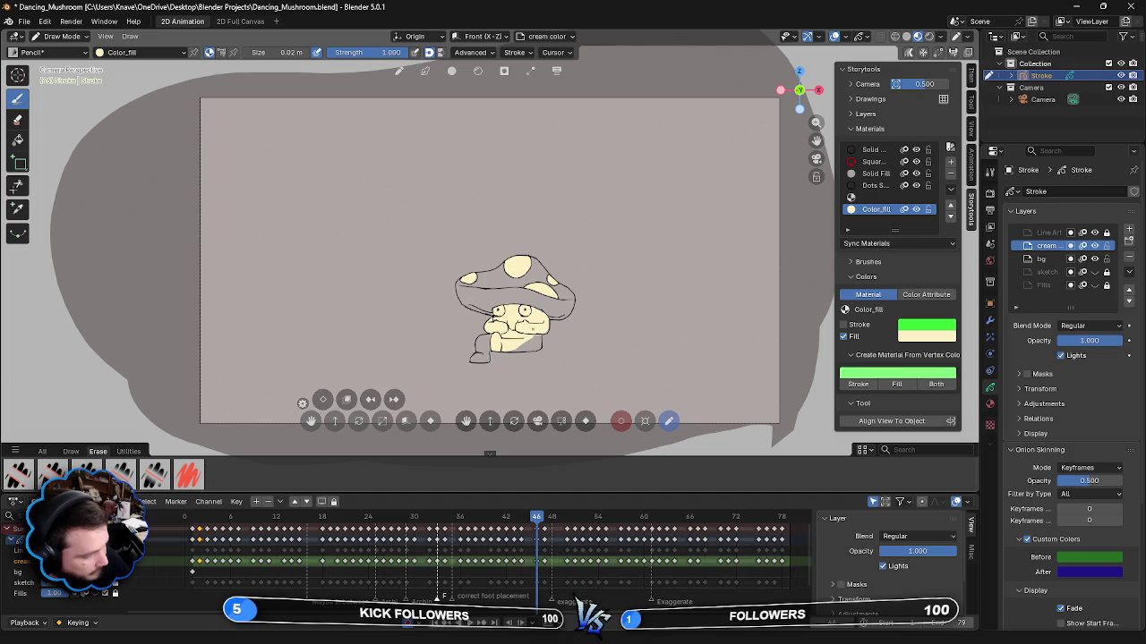
key("ctrl+z")
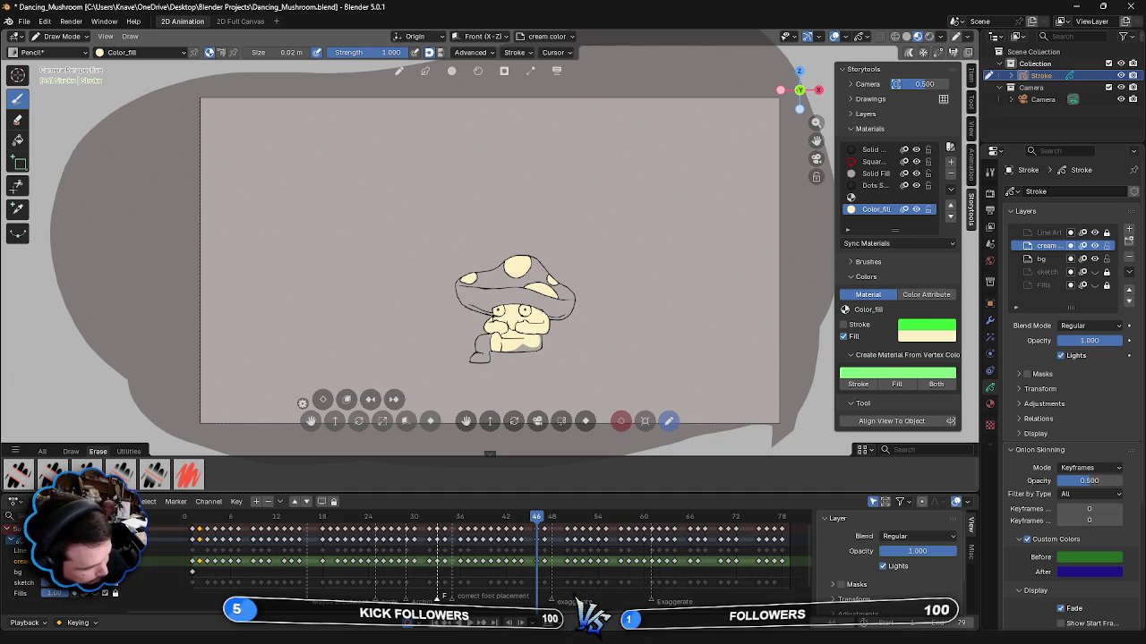
key("ctrl+z")
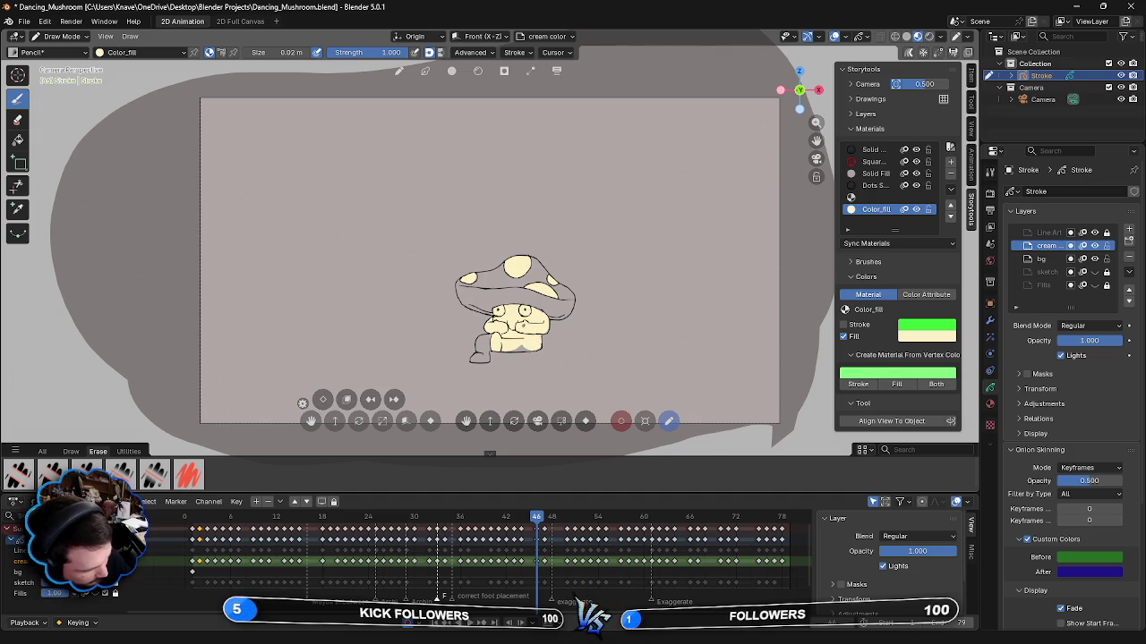
key("ctrl+z")
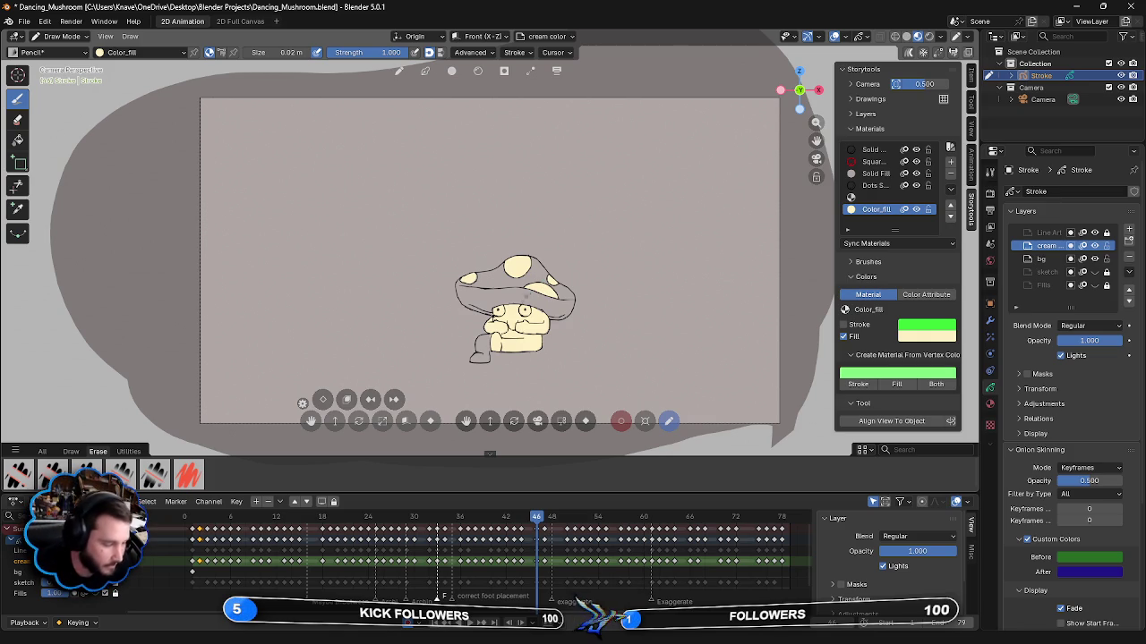
left_click_drag(483, 344, 483, 359)
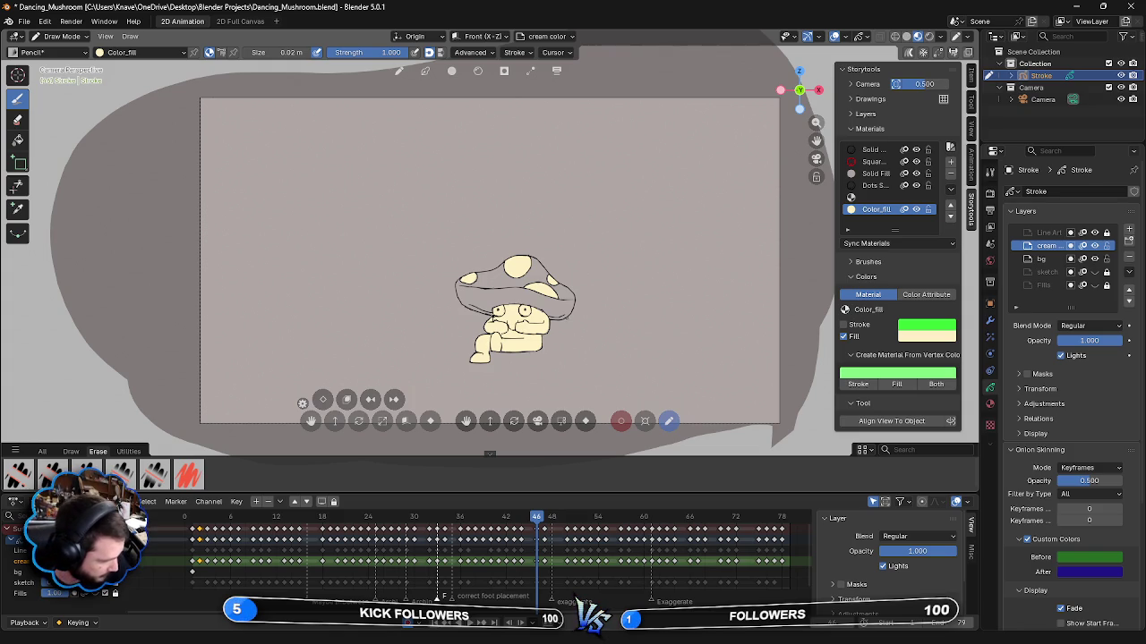
key("Right")
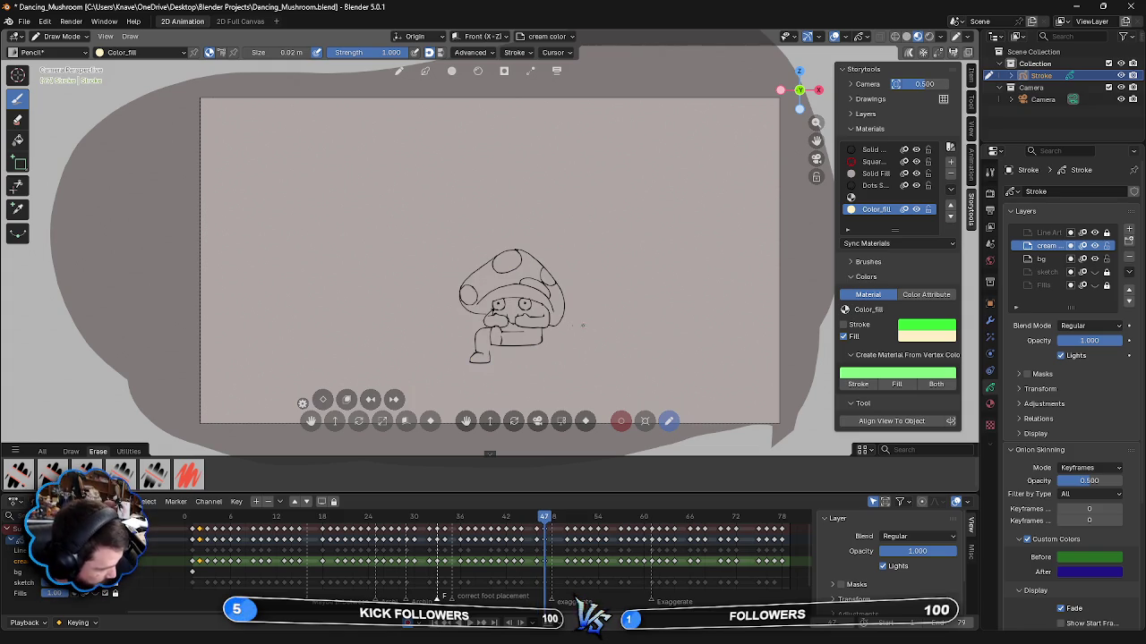
- Fill the top, right and left cap spots cream, undo a stray stroke, and begin the face
mouse_move(495, 268)
left_mouse_down()
mouse_move(500, 254)
mouse_move(519, 260)
mouse_move(497, 266)
left_mouse_up()
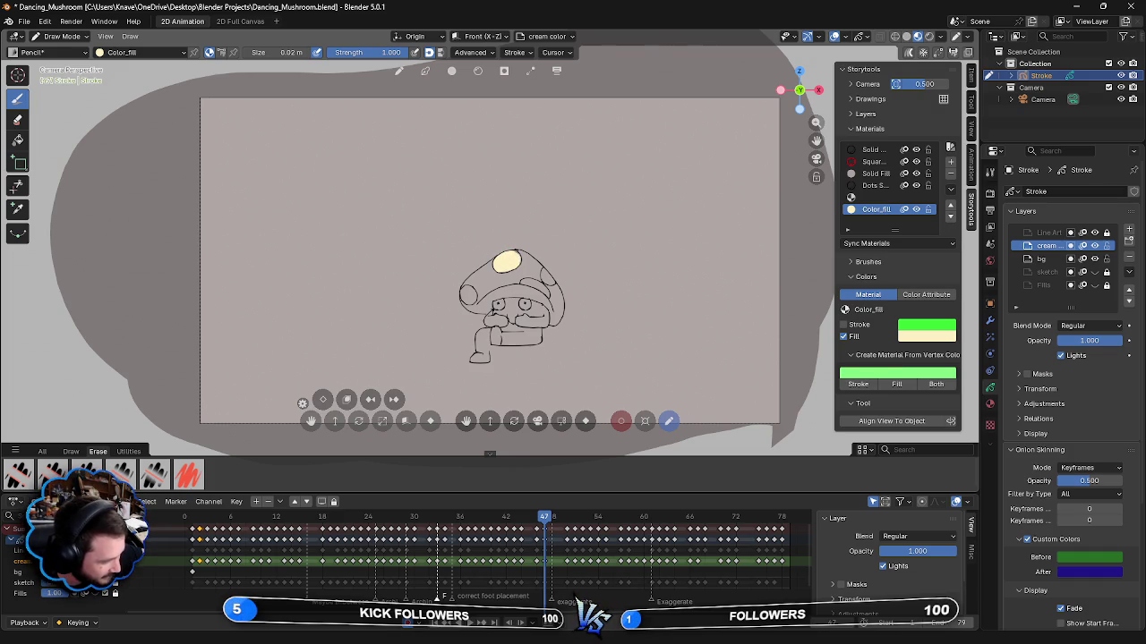
left_click_drag(543, 276, 550, 279)
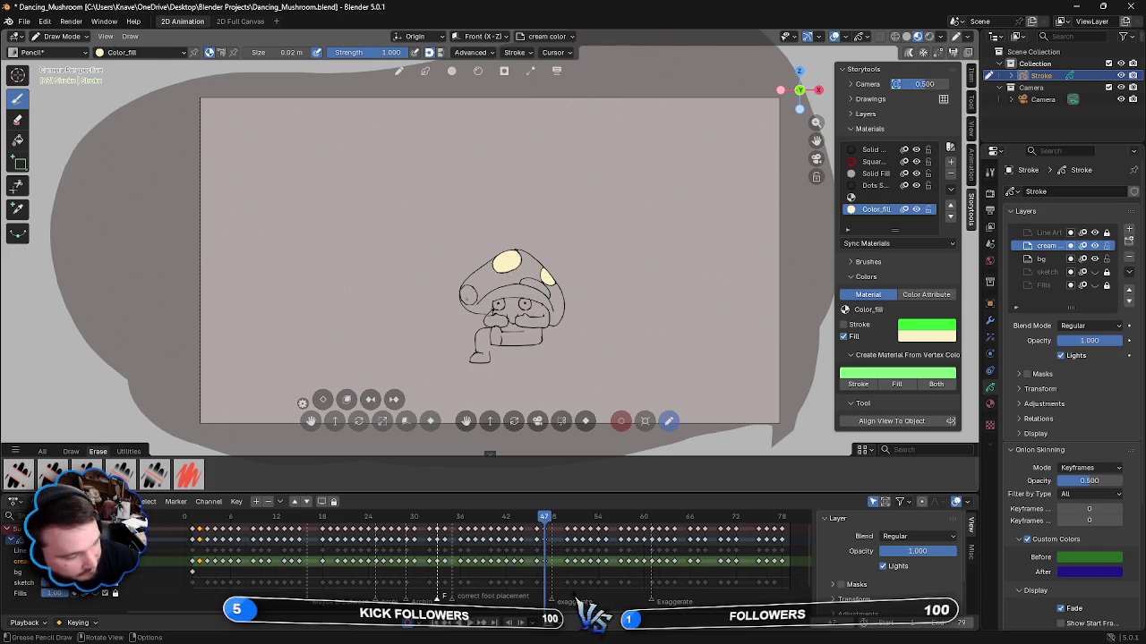
left_click_drag(462, 294, 476, 295)
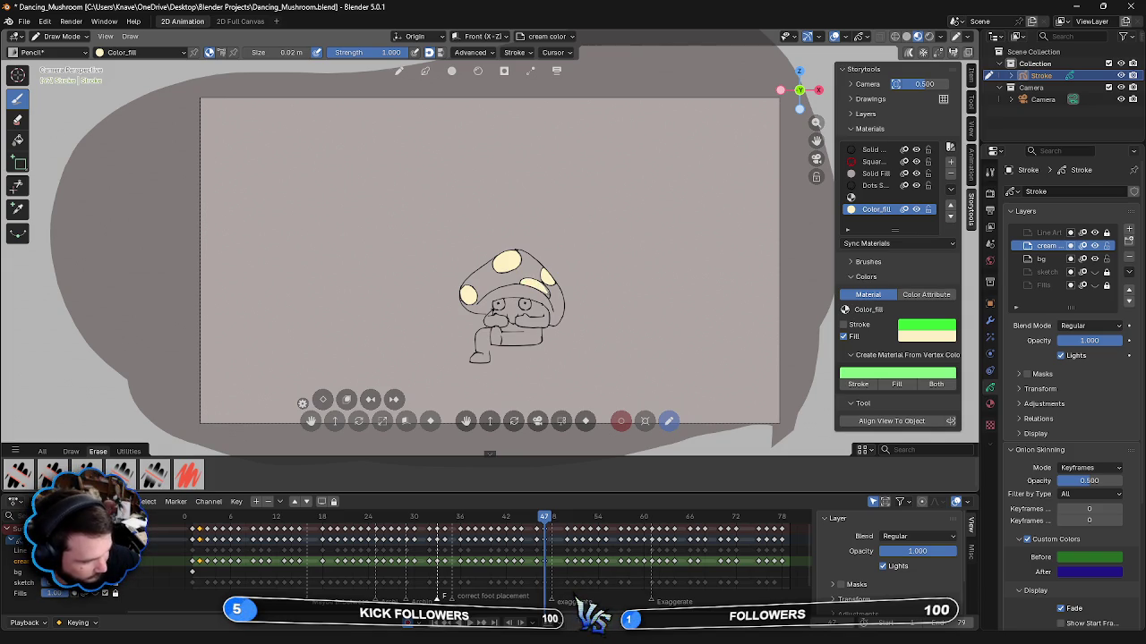
left_click_drag(533, 287, 548, 295)
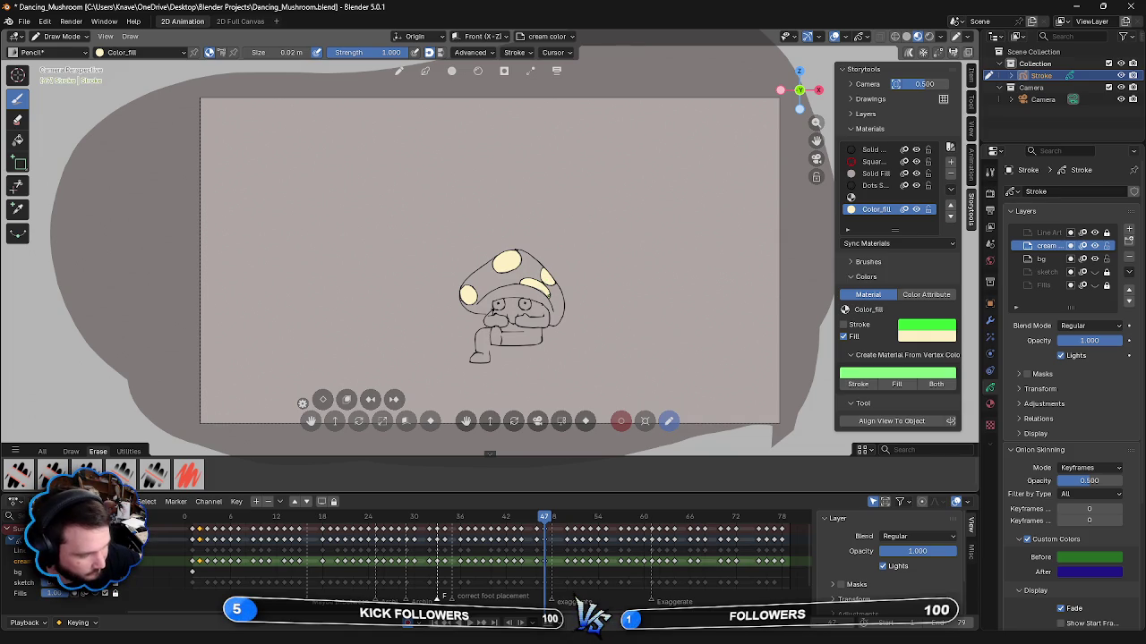
key("ctrl+z")
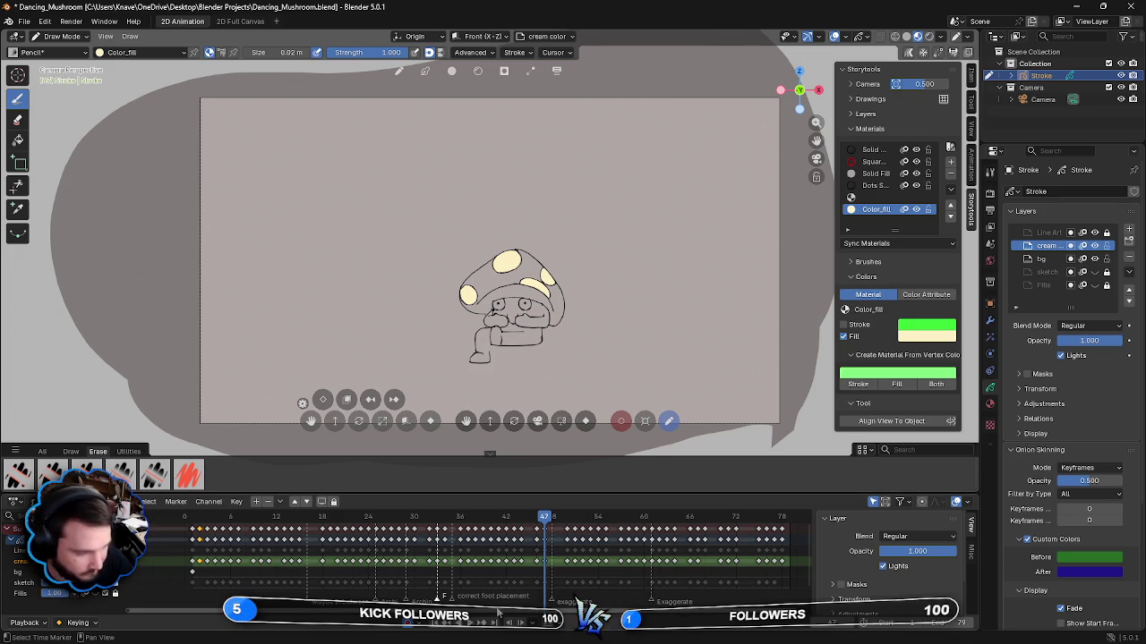
left_click_drag(495, 304, 497, 309)
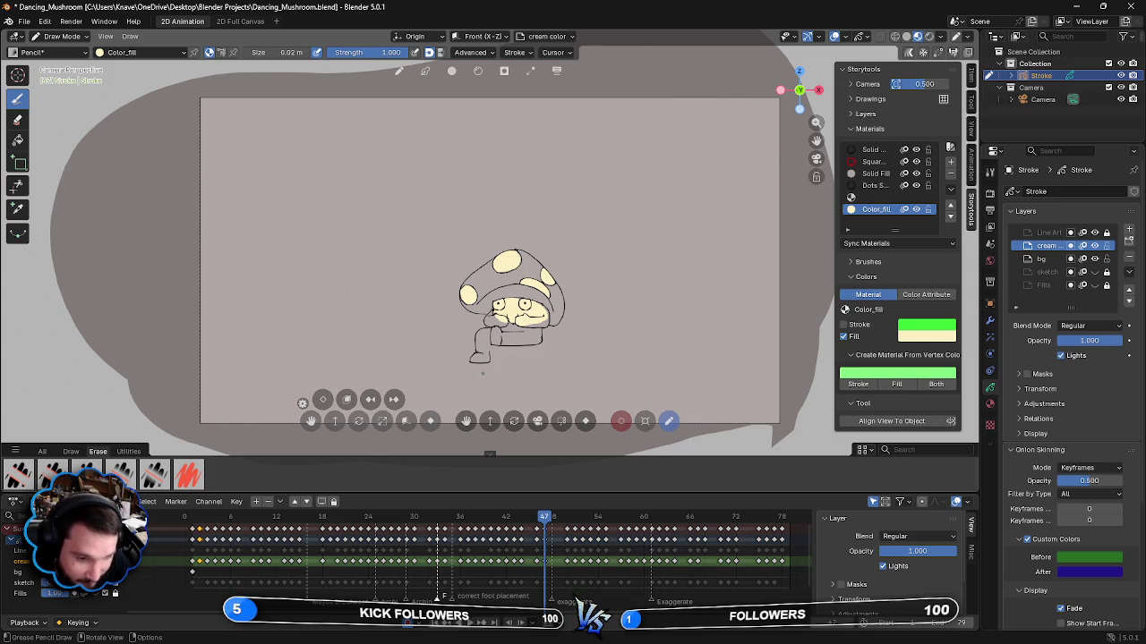
- Paint cream over the lower body, its right side and lower-left part on frame 45
mouse_move(517, 320)
left_mouse_down()
mouse_move(537, 340)
mouse_move(500, 344)
mouse_move(518, 342)
mouse_move(492, 312)
mouse_move(546, 315)
left_mouse_up()
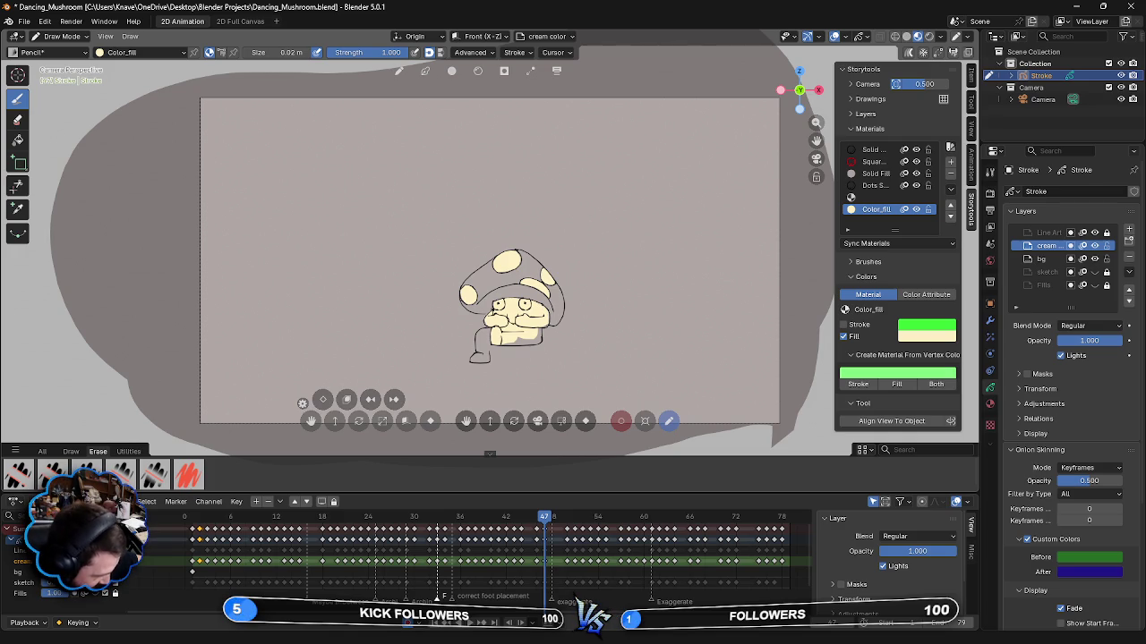
left_click_drag(506, 344, 530, 339)
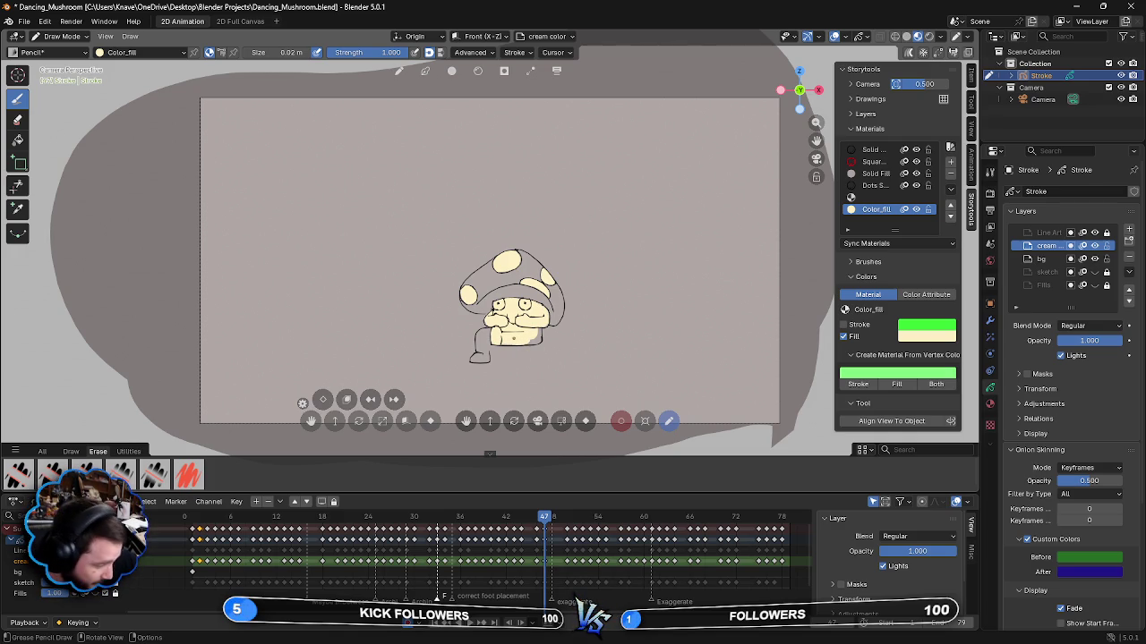
left_click_drag(533, 340, 540, 338)
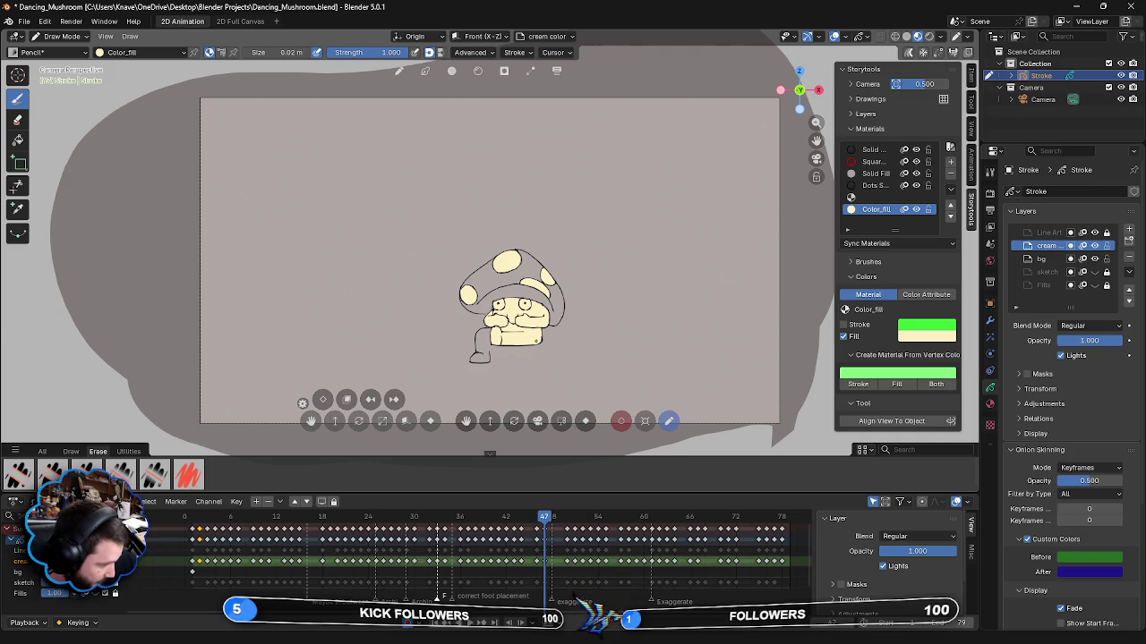
mouse_move(478, 353)
left_mouse_down()
mouse_move(494, 331)
mouse_move(482, 358)
left_mouse_up()
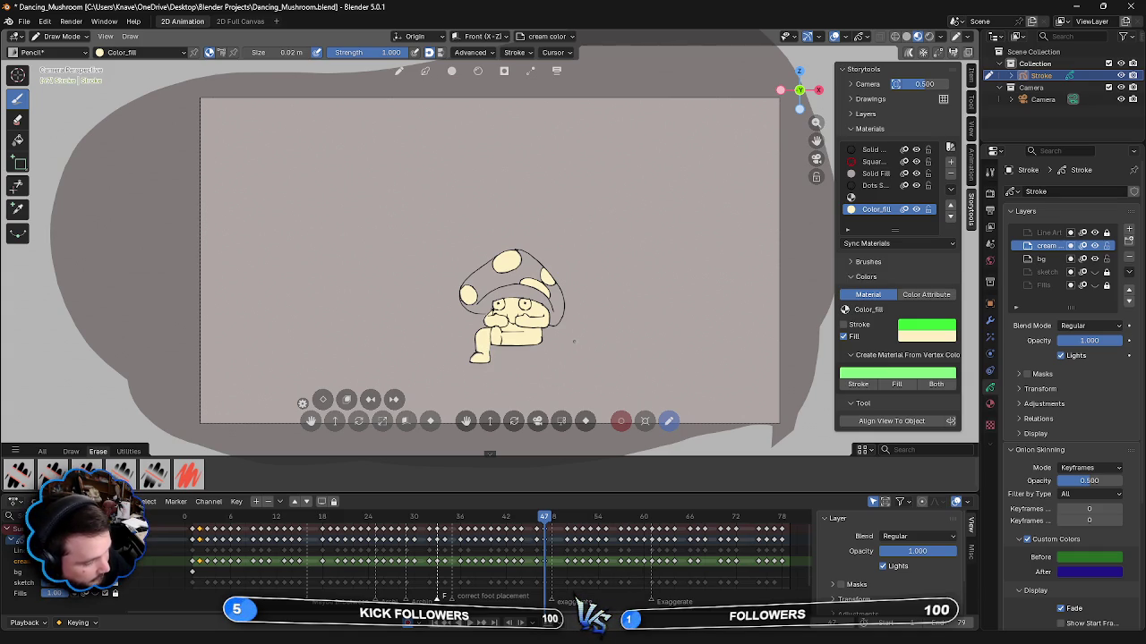
- Advance one frame and fill the top and right cap spots with cream
key("Right")
key("Right")
key("Right")
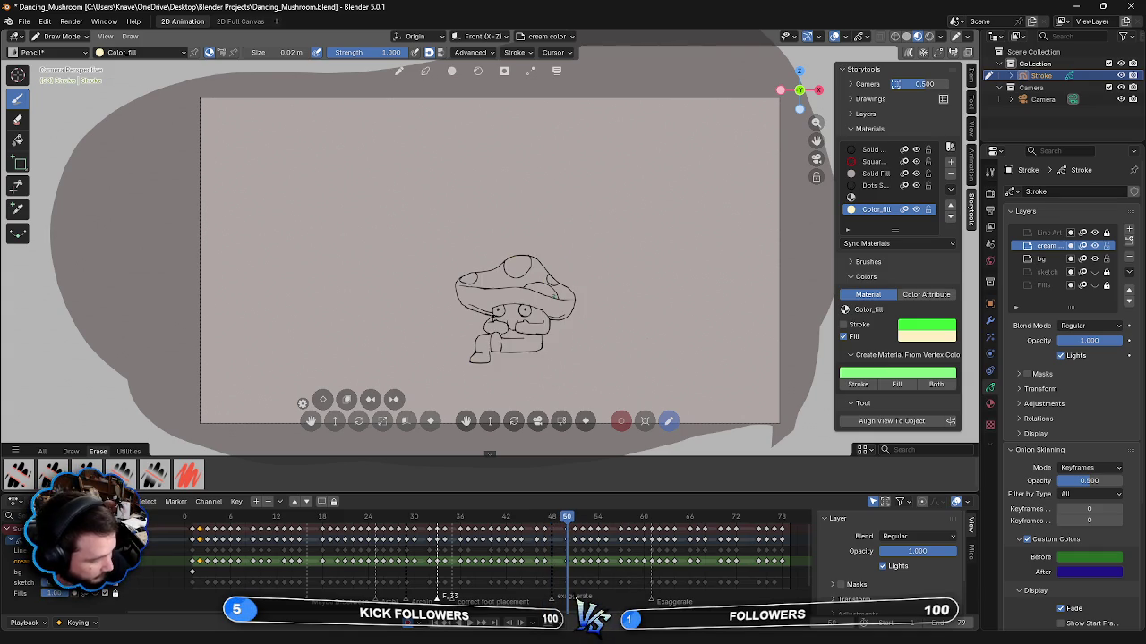
left_click_drag(506, 269, 517, 259)
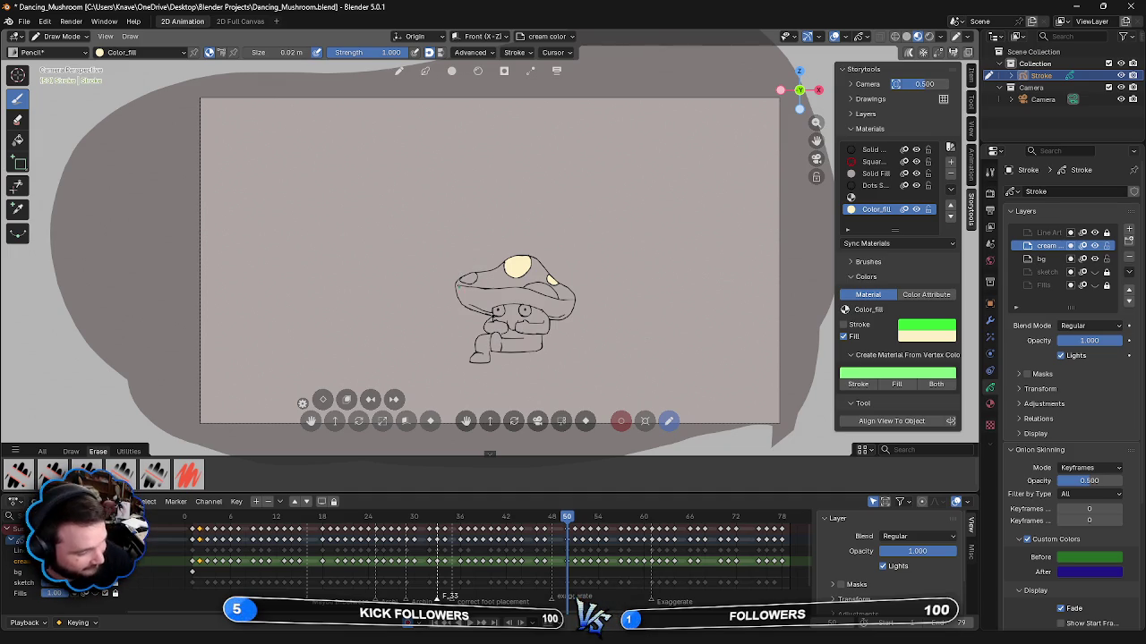
left_click_drag(544, 292, 527, 281)
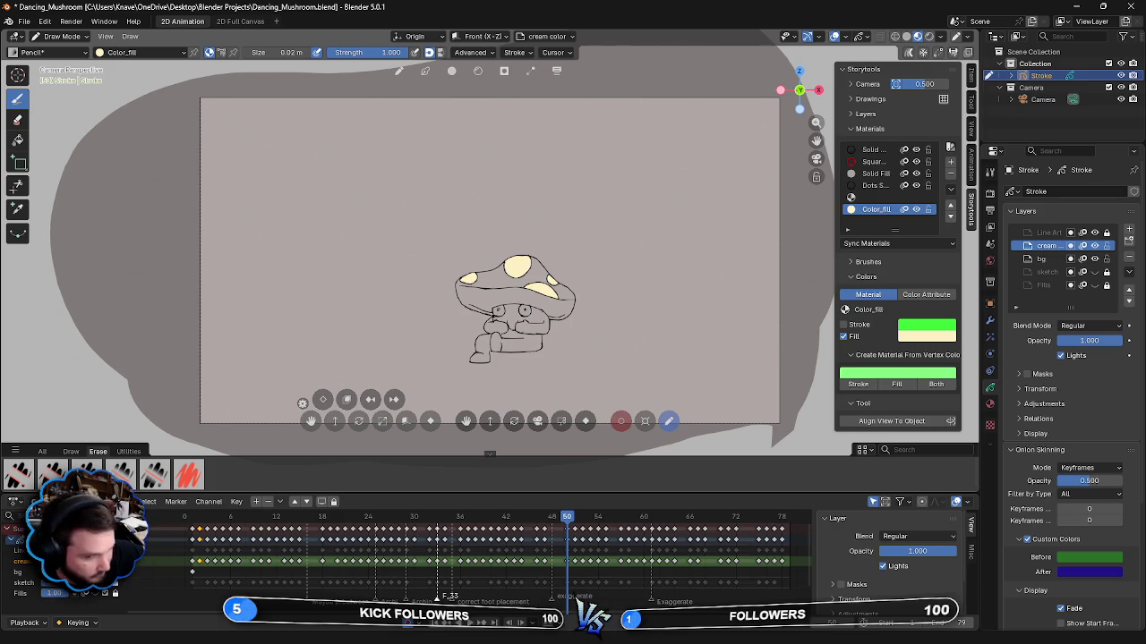
- Paint cream fill over the face just below the cap
mouse_move(497, 306)
left_mouse_down()
mouse_move(496, 324)
mouse_move(524, 315)
mouse_move(497, 313)
left_mouse_up()
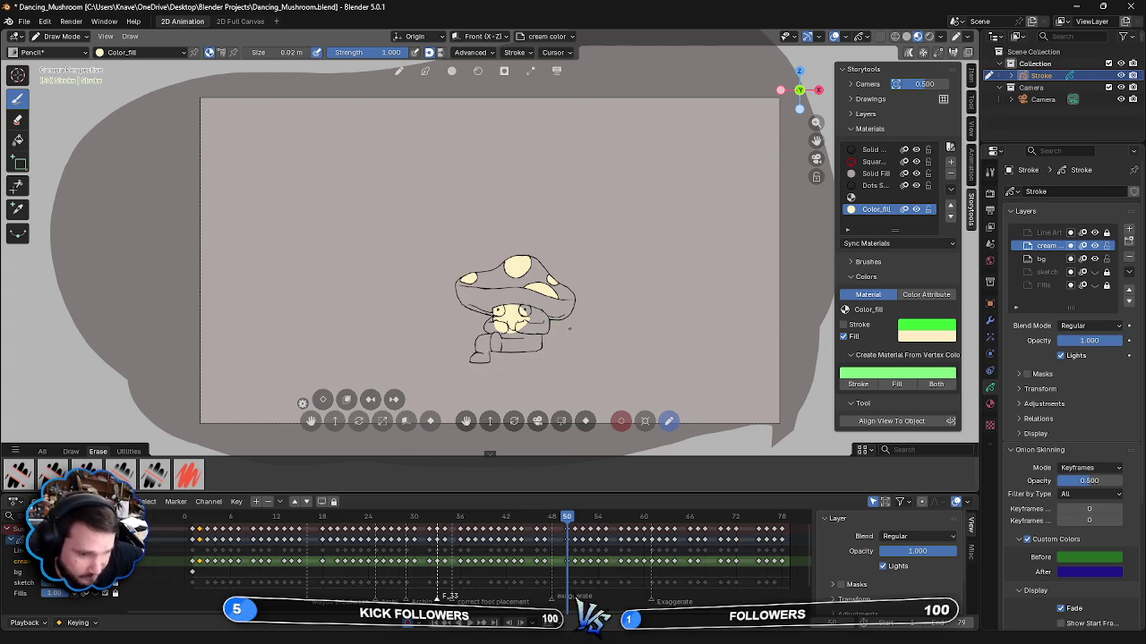
- Fill the remaining face, lower-body, left-edge and foot gaps with cream, repainting the foot once
mouse_move(524, 306)
left_mouse_down()
mouse_move(545, 325)
mouse_move(523, 329)
mouse_move(548, 331)
mouse_move(517, 332)
left_mouse_up()
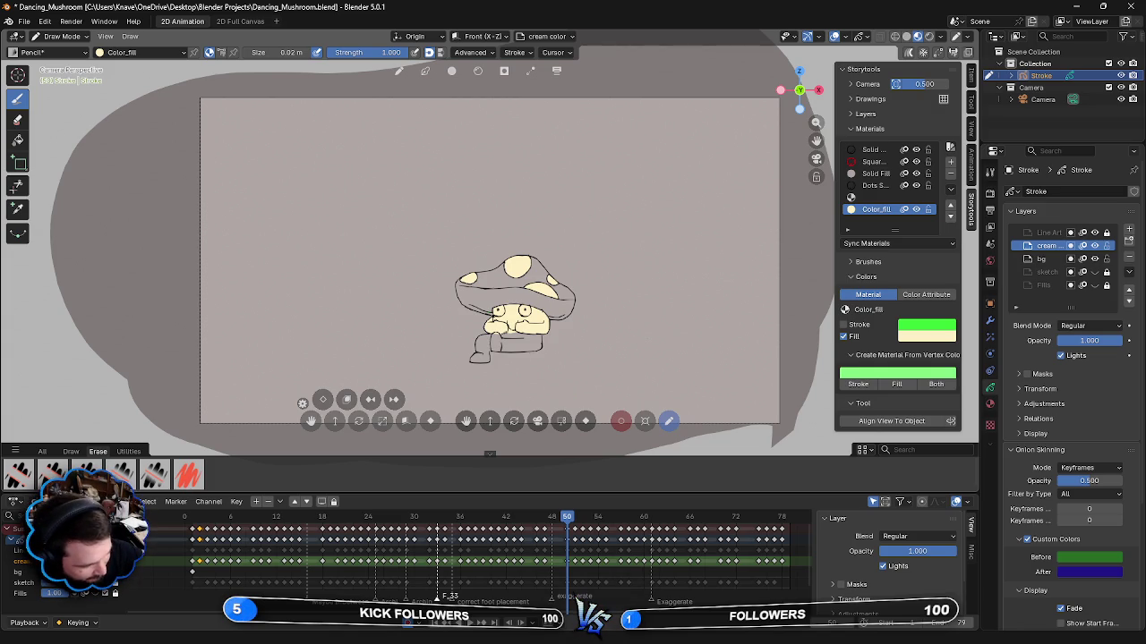
left_click_drag(498, 334, 517, 337)
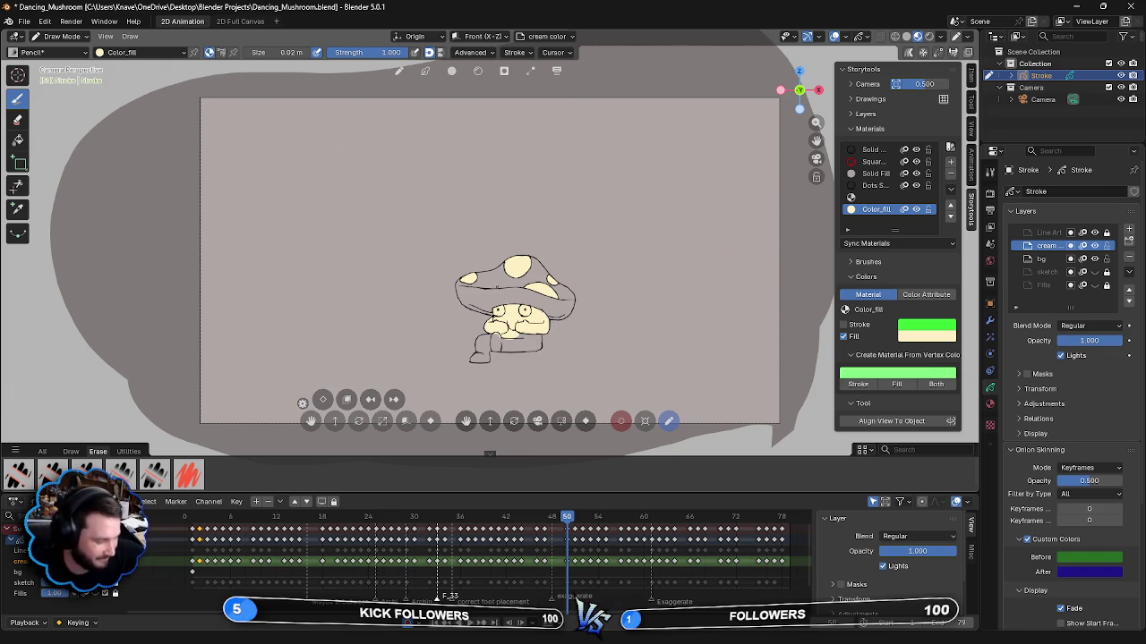
mouse_move(512, 337)
left_mouse_down()
mouse_move(529, 341)
mouse_move(506, 349)
left_mouse_up()
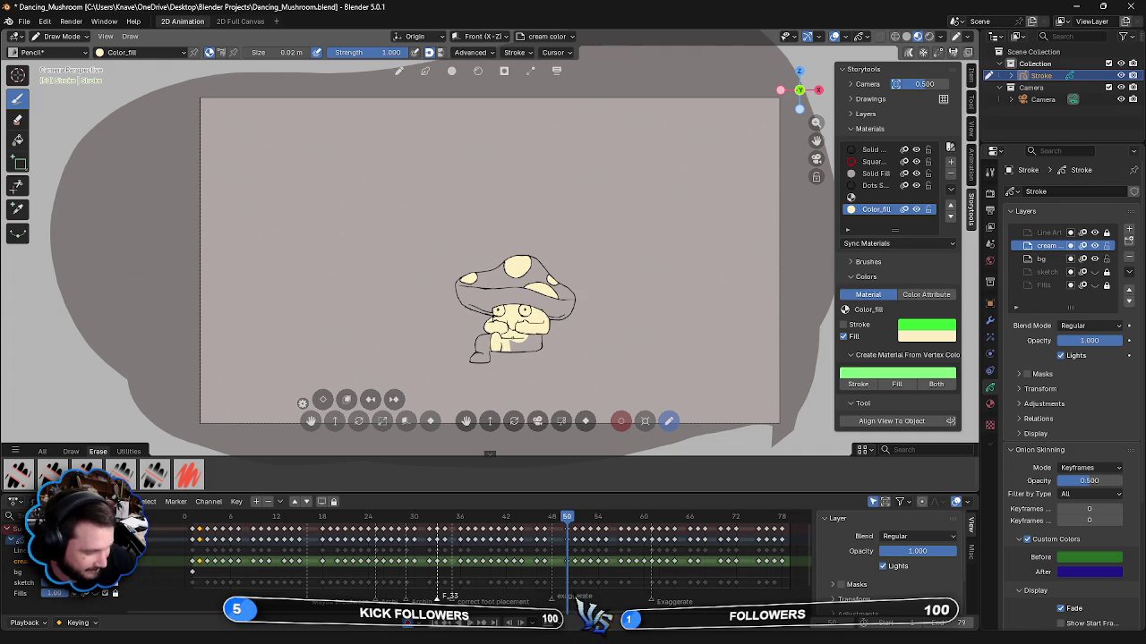
mouse_move(530, 339)
left_mouse_down()
mouse_move(512, 347)
mouse_move(539, 338)
left_mouse_up()
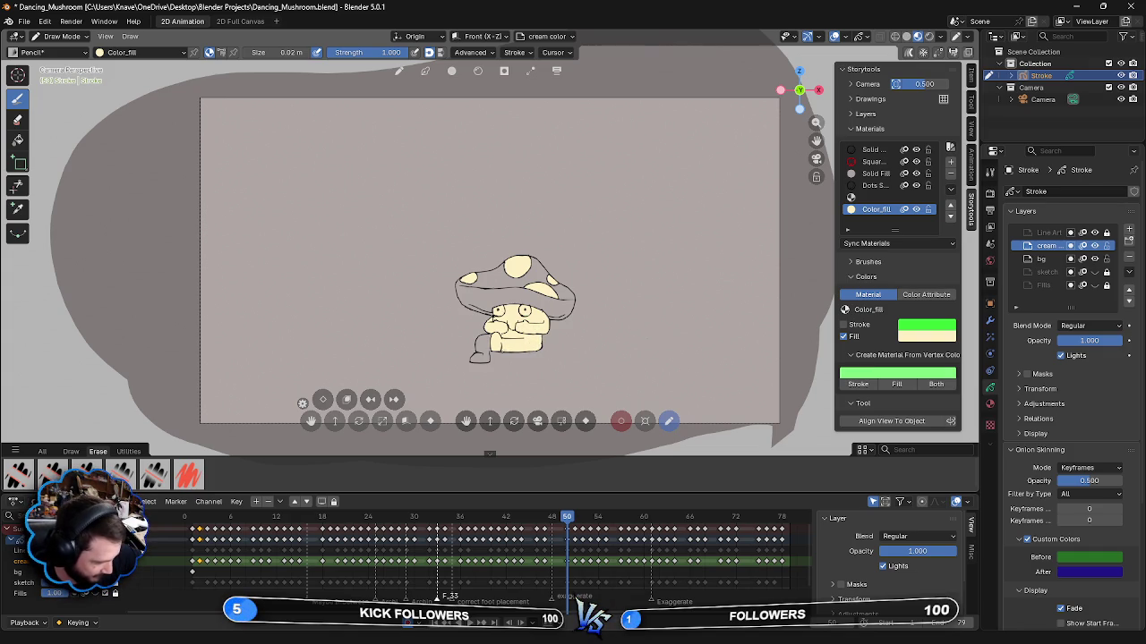
left_click_drag(489, 348, 491, 337)
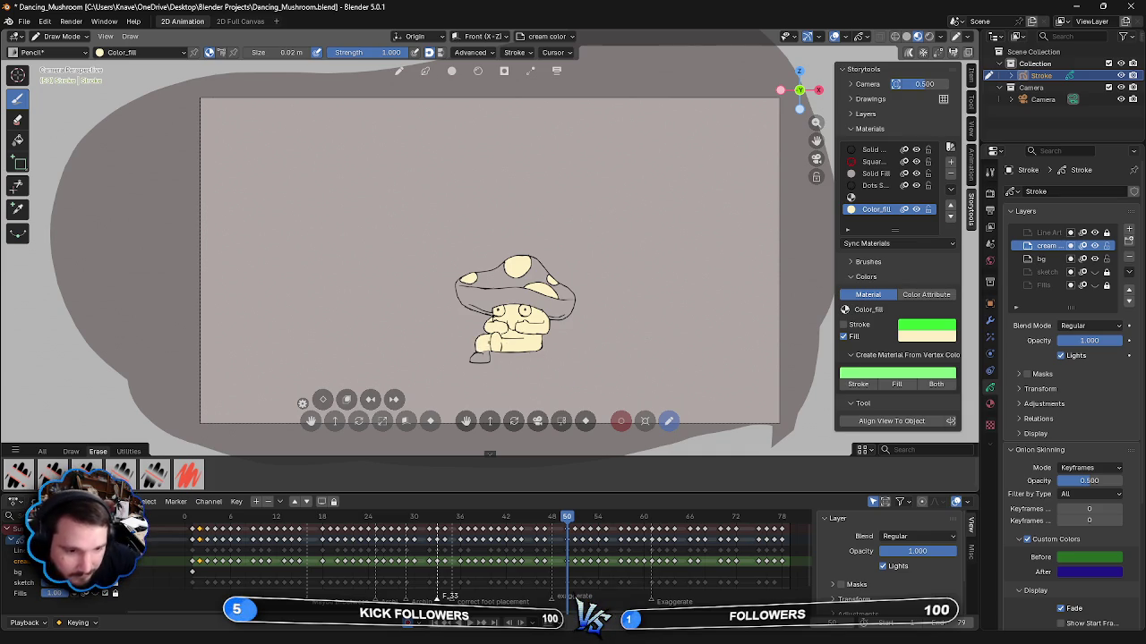
left_click_drag(471, 357, 489, 361)
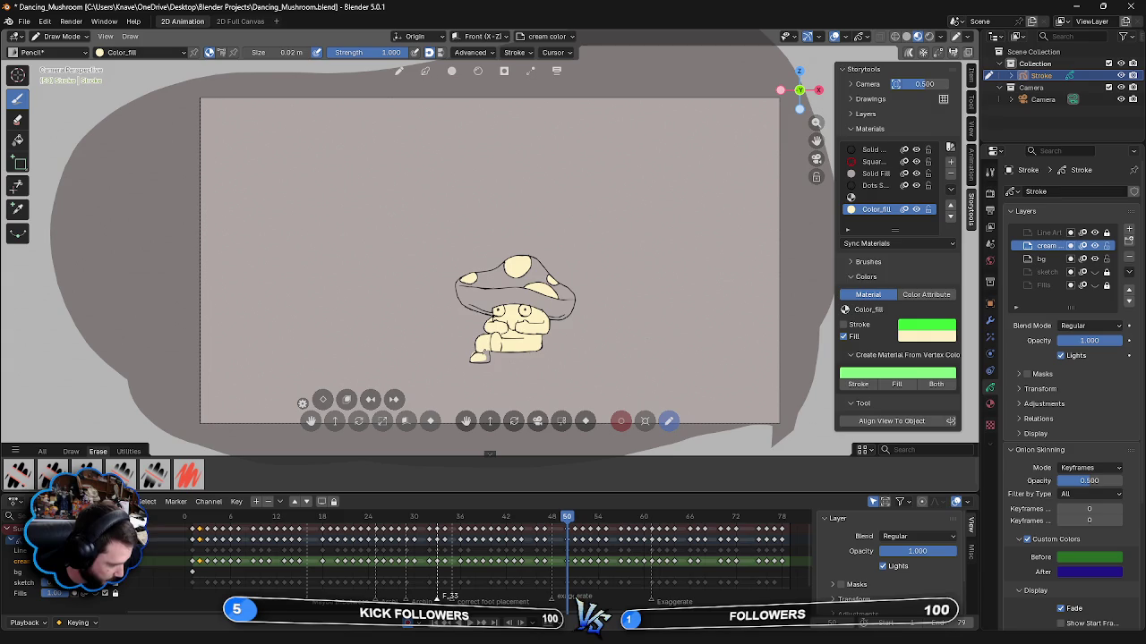
key("ctrl+z")
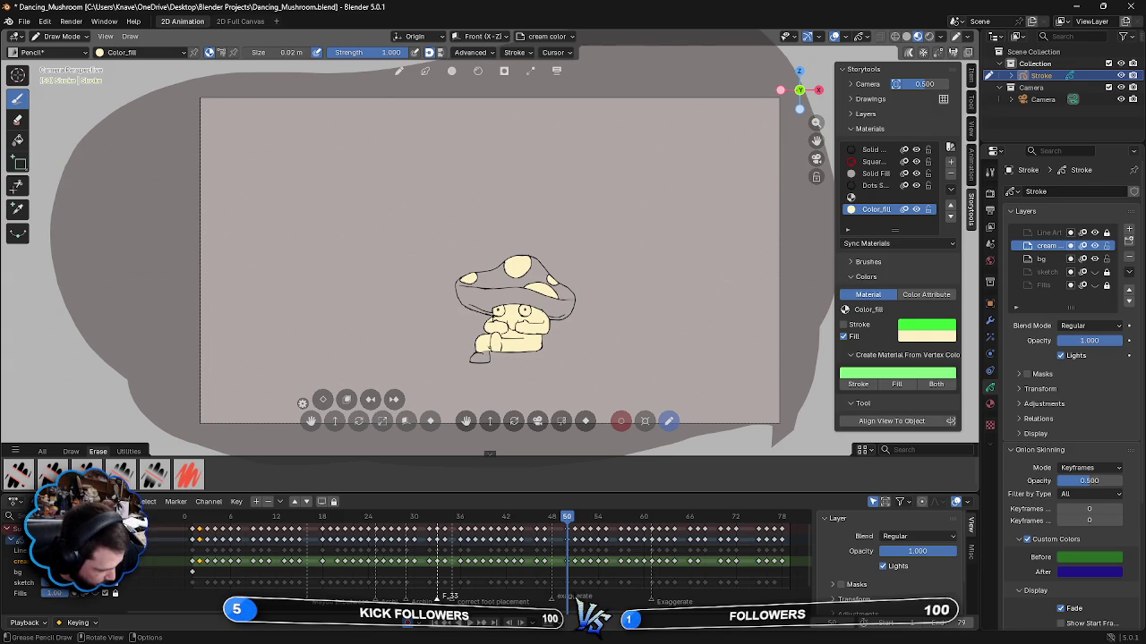
left_click_drag(487, 358, 470, 358)
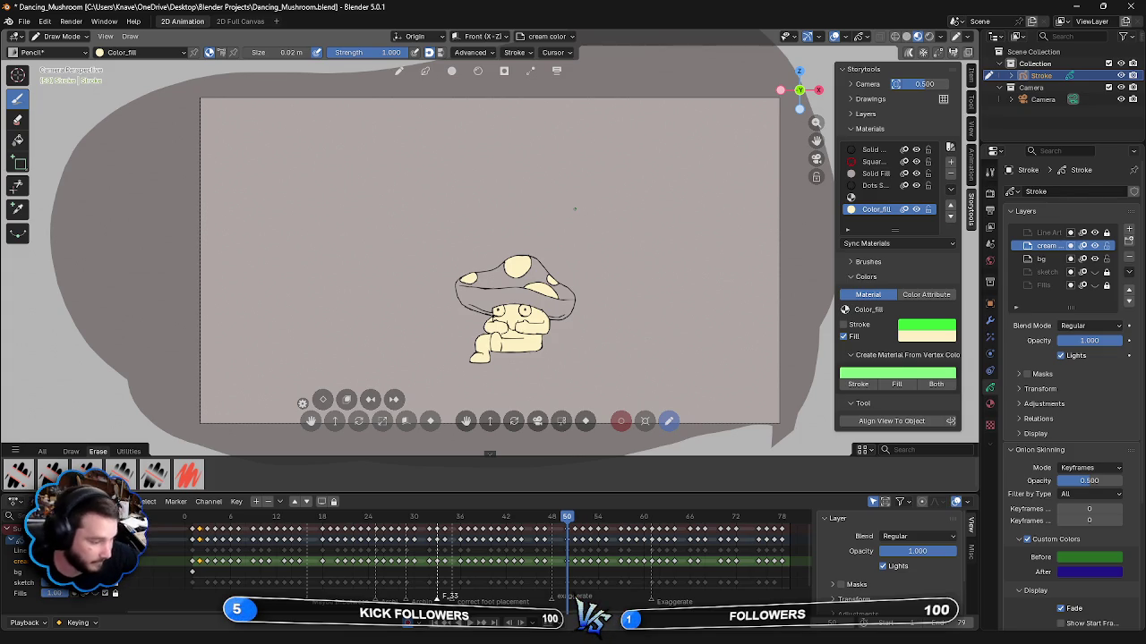
- On frame 51, fill the upper-left, right and left cap spots cream, redoing the first stroke
key("Right")
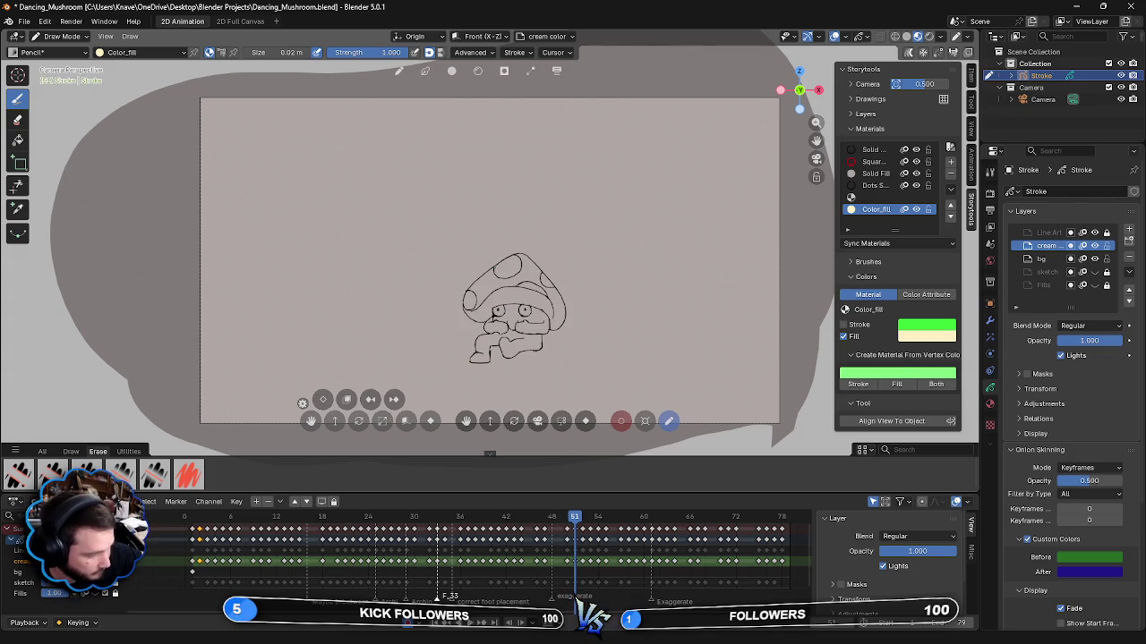
left_click_drag(510, 260, 504, 274)
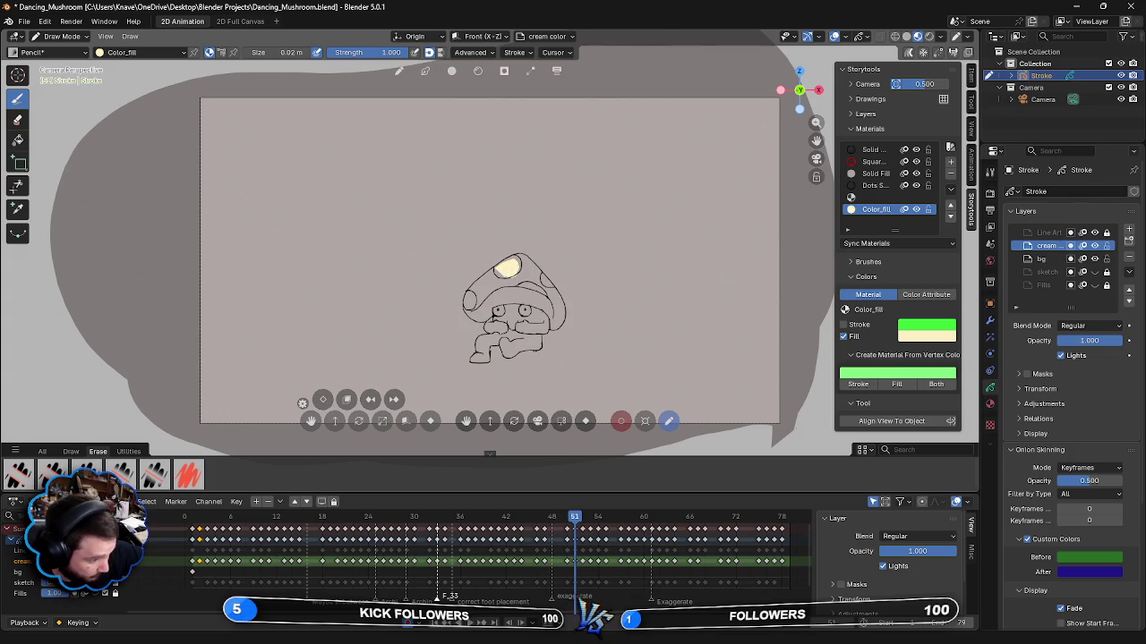
key("ctrl+z")
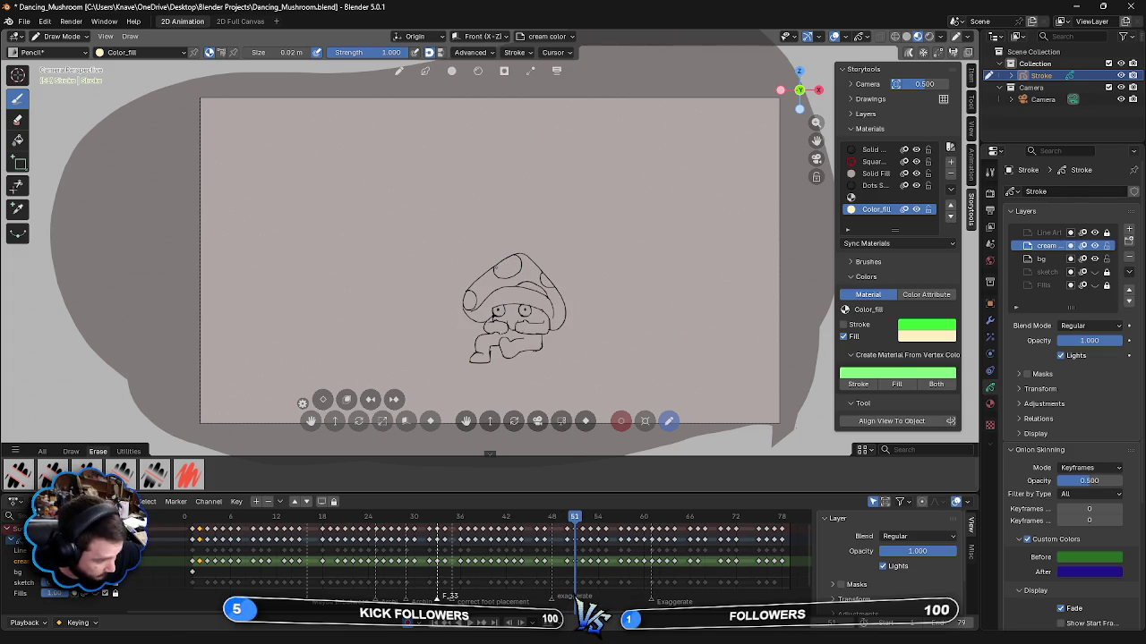
left_click_drag(508, 261, 497, 274)
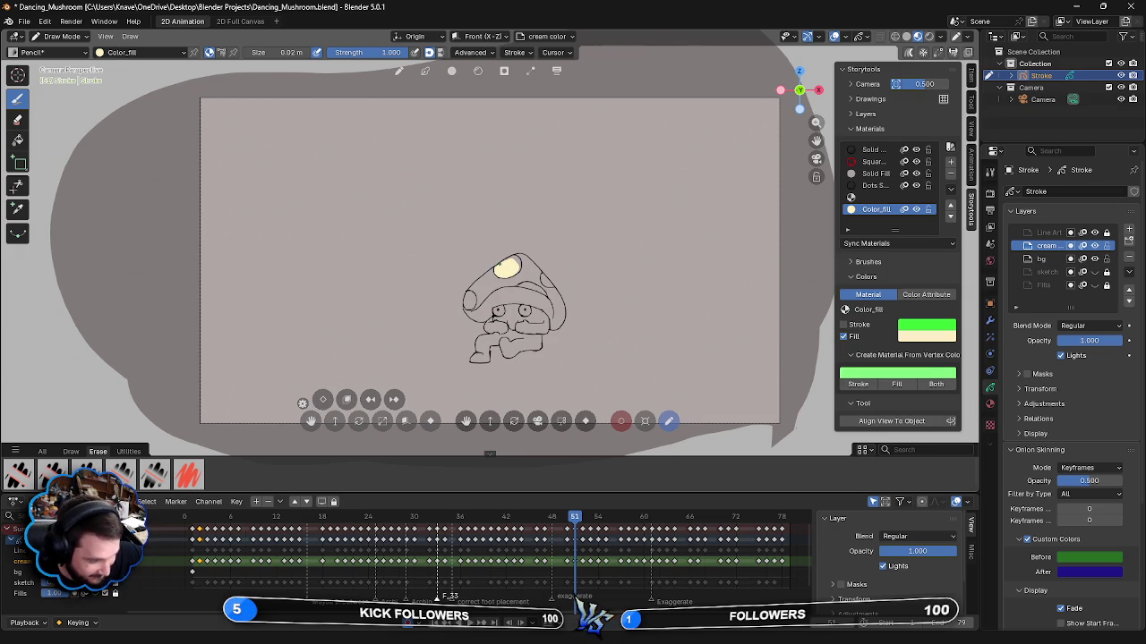
left_click_drag(510, 265, 521, 263)
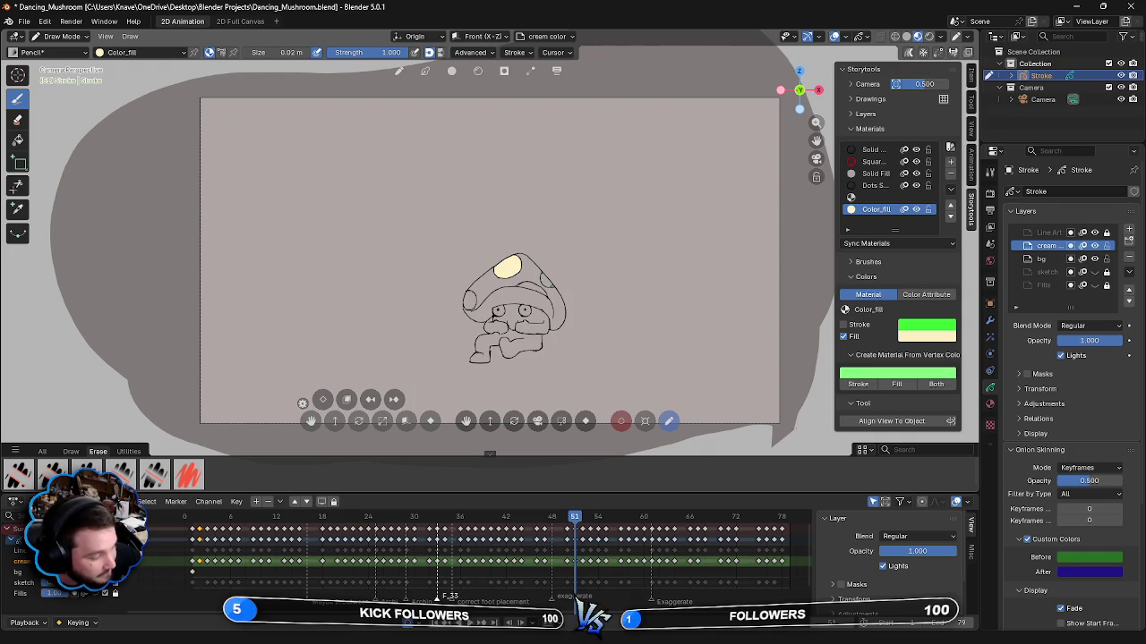
left_click_drag(547, 284, 545, 275)
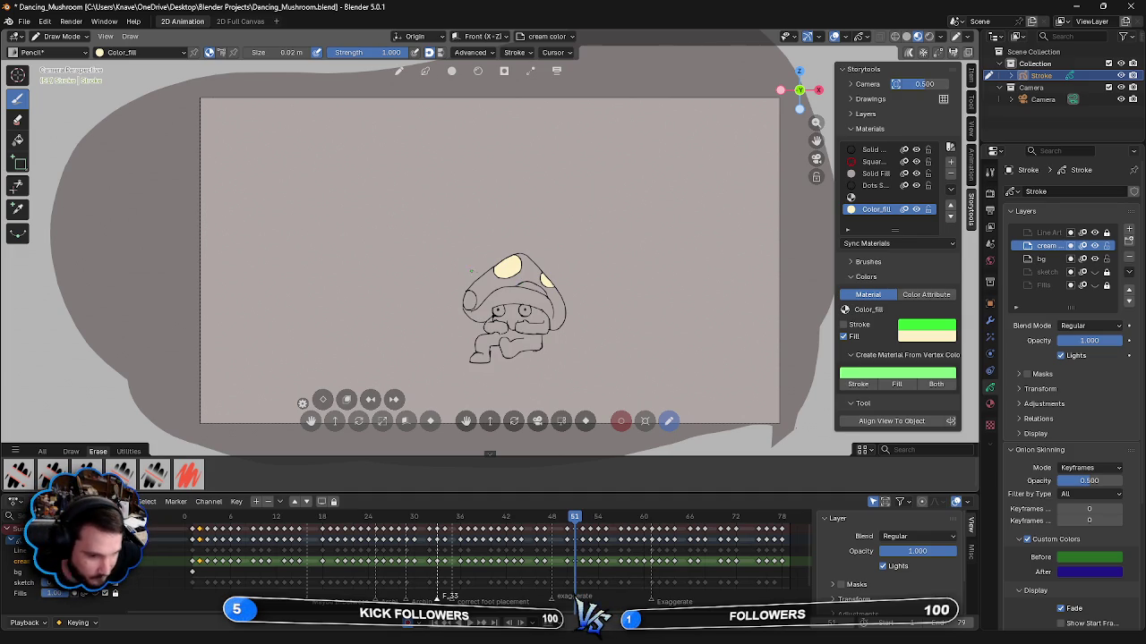
left_click_drag(519, 283, 537, 290)
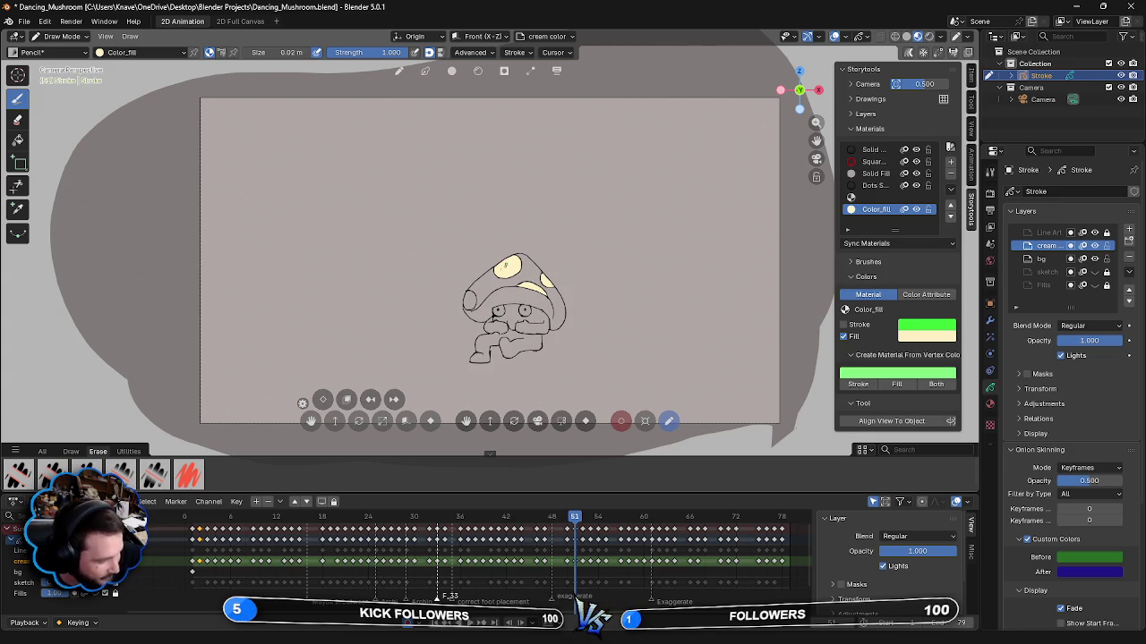
mouse_move(462, 307)
left_mouse_down()
mouse_move(473, 308)
mouse_move(469, 295)
mouse_move(523, 319)
mouse_move(501, 324)
left_mouse_up()
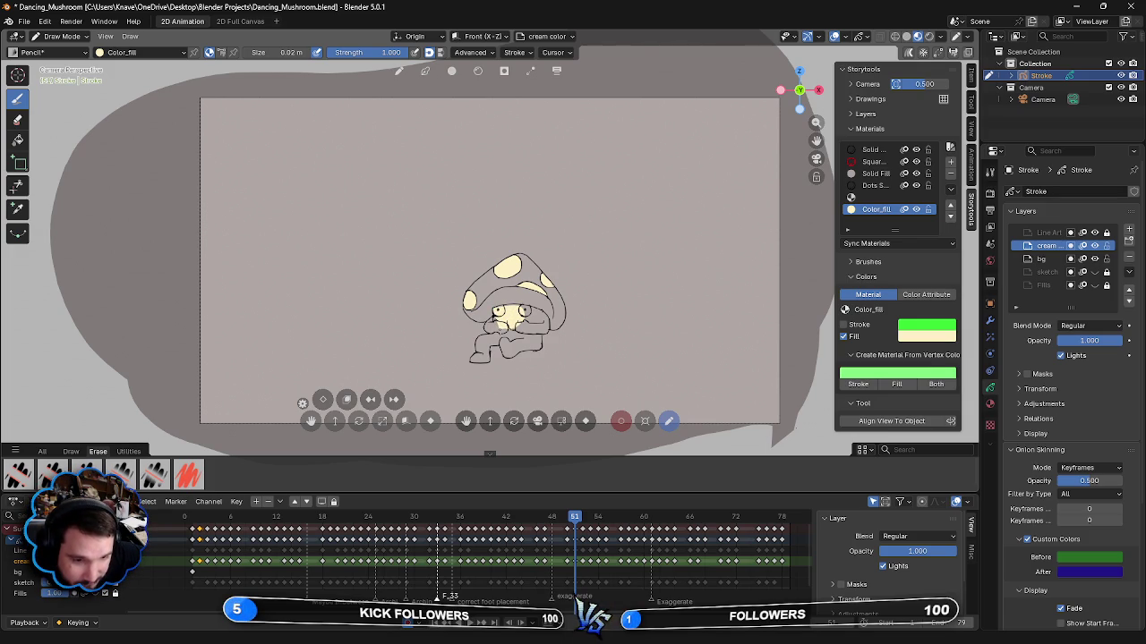
- Paint cream over frame 51's face, face gaps, lower body and right side of the body
mouse_move(493, 318)
left_mouse_down()
mouse_move(501, 337)
mouse_move(520, 322)
left_mouse_up()
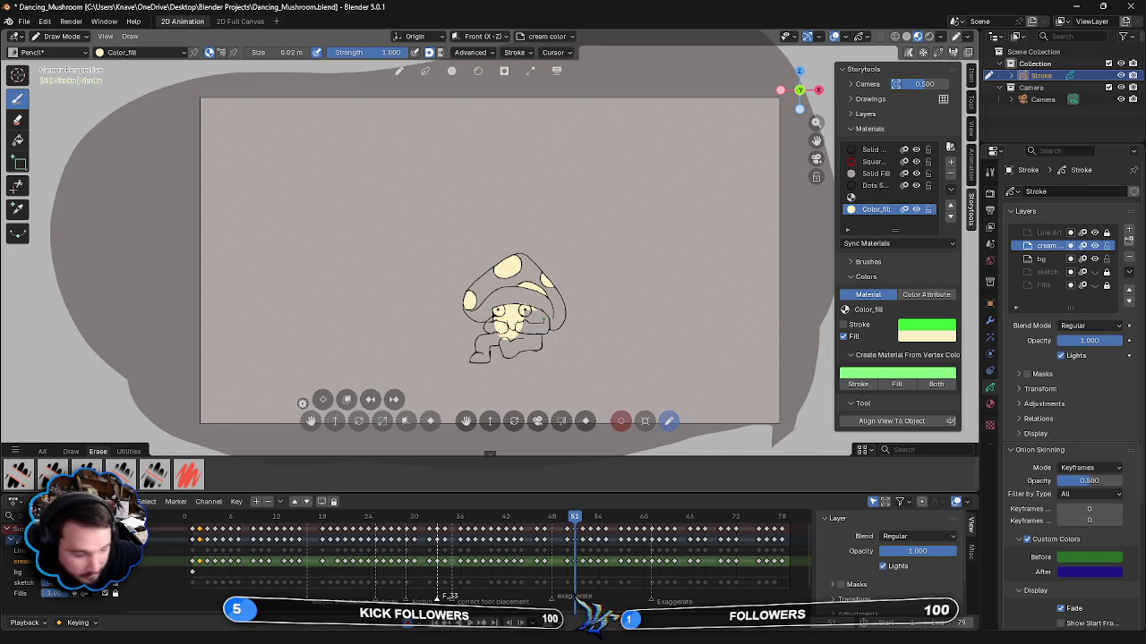
mouse_move(526, 312)
left_mouse_down()
mouse_move(539, 324)
mouse_move(521, 335)
mouse_move(537, 344)
left_mouse_up()
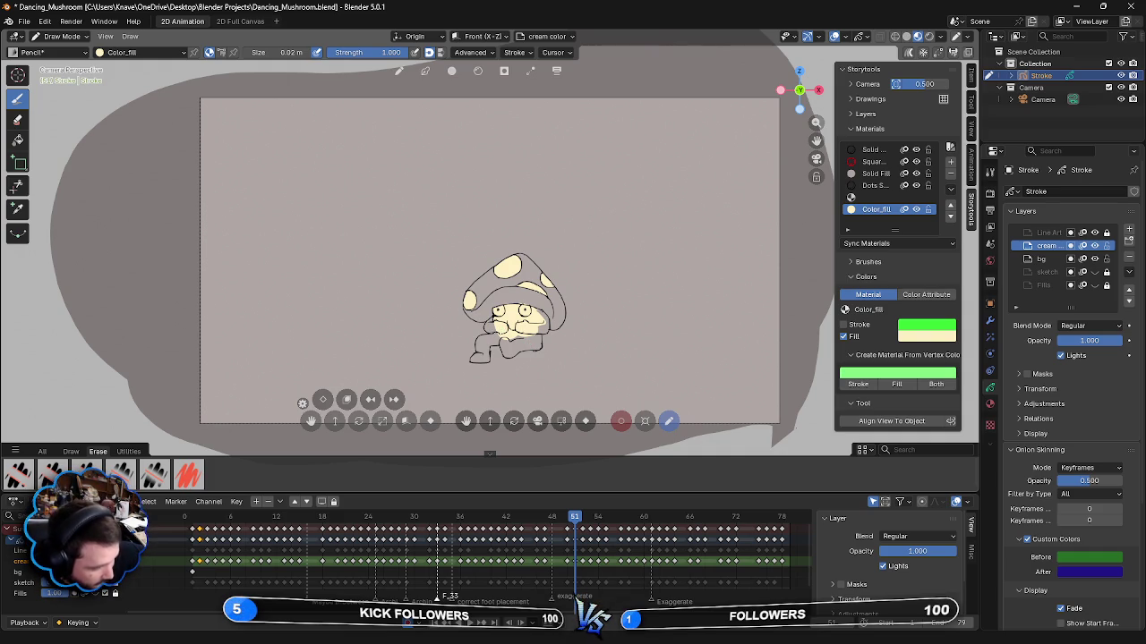
left_click_drag(492, 327, 491, 322)
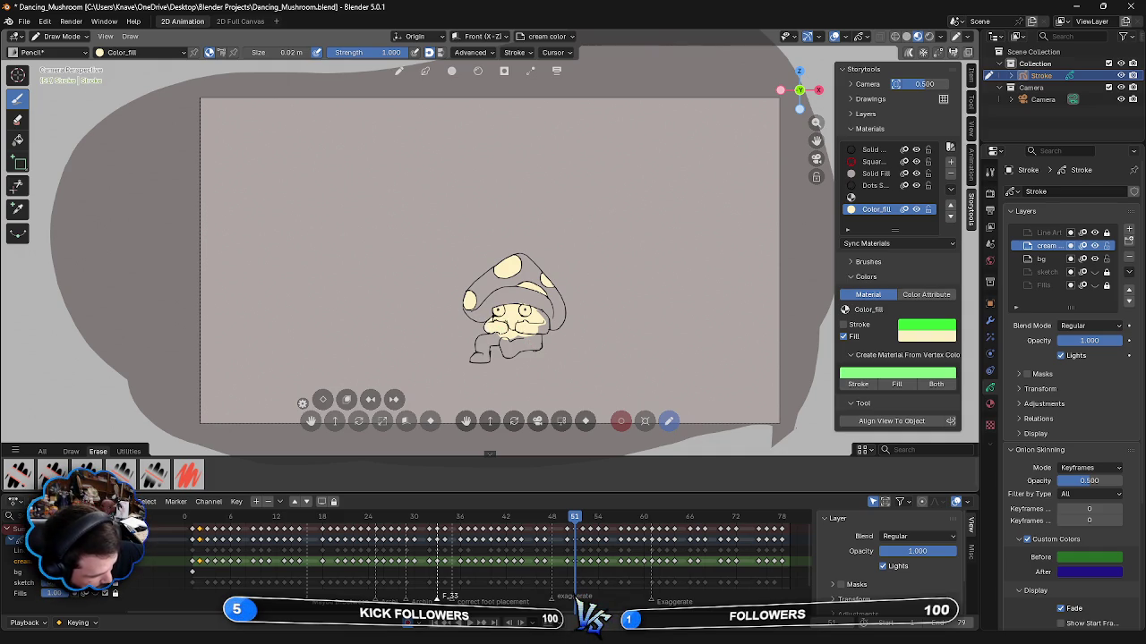
left_click_drag(501, 341, 530, 341)
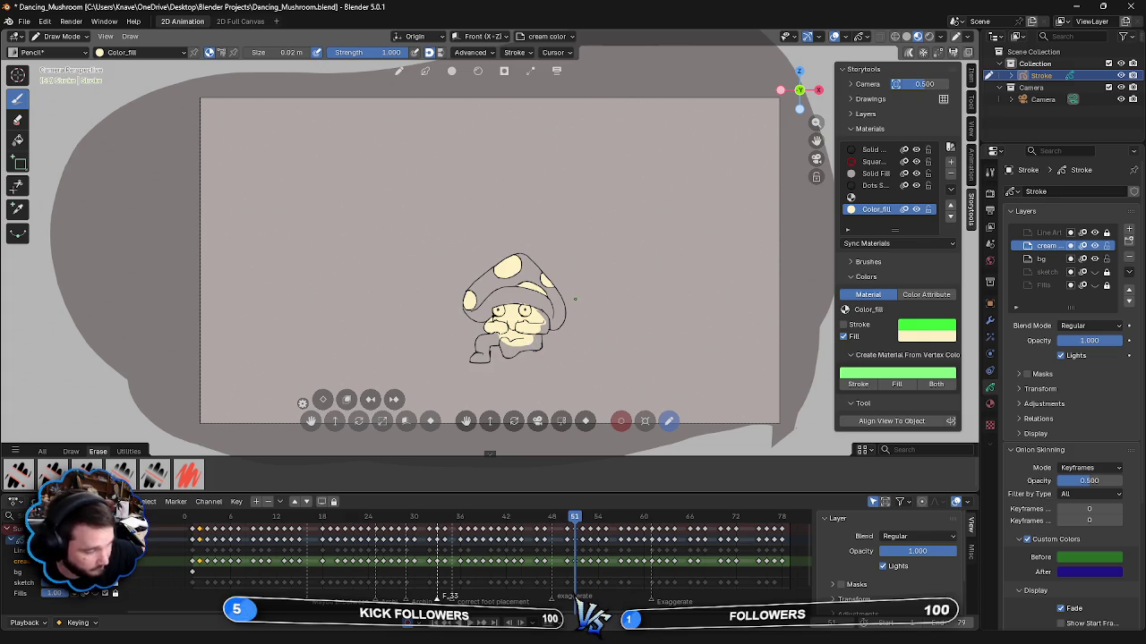
mouse_move(516, 348)
left_mouse_down()
mouse_move(535, 337)
mouse_move(538, 347)
left_mouse_up()
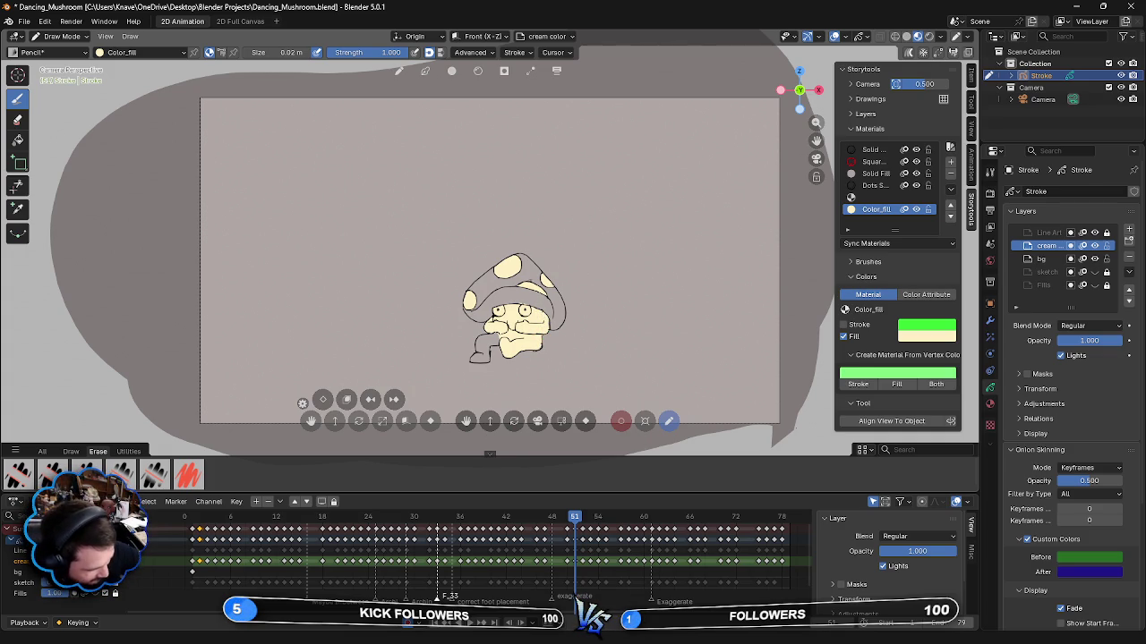
- Fill frame 51's lower-left body in cream, then advance to frame 52
left_click_drag(484, 344, 476, 361)
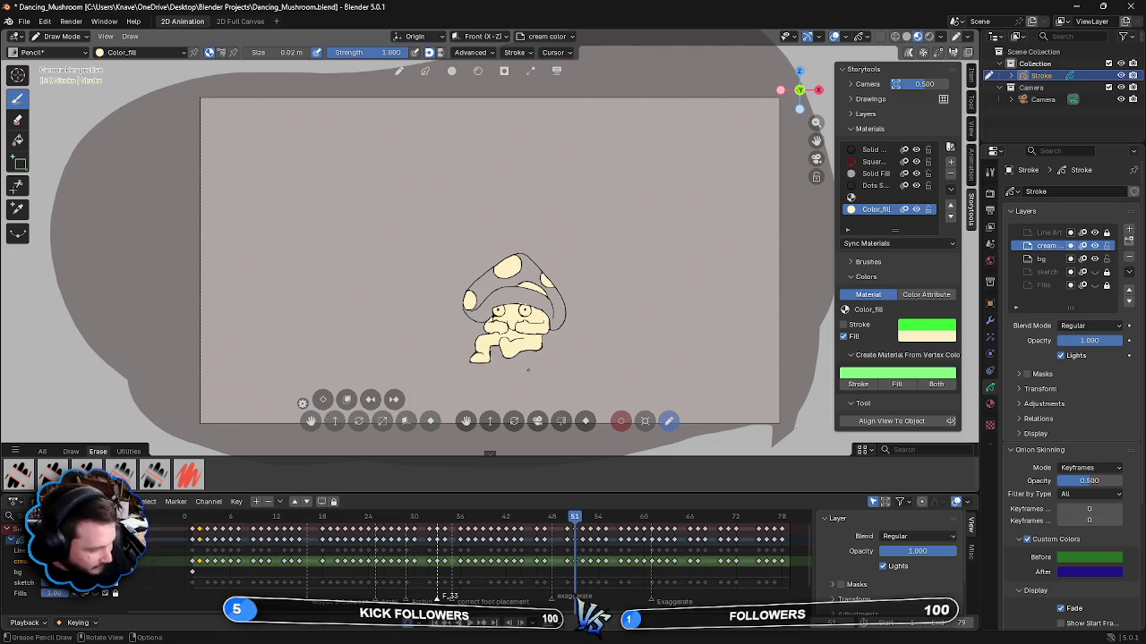
key("Right")
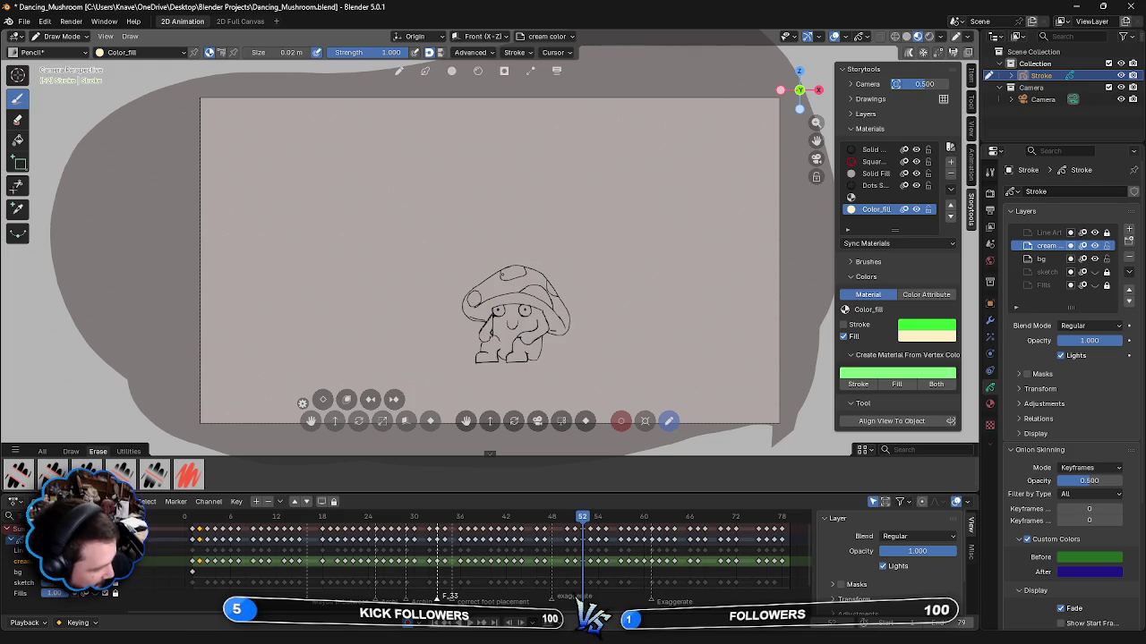
- Fill frame 52's upper, right and left-edge cap spots in cream, then begin on the face
left_click_drag(505, 276, 518, 273)
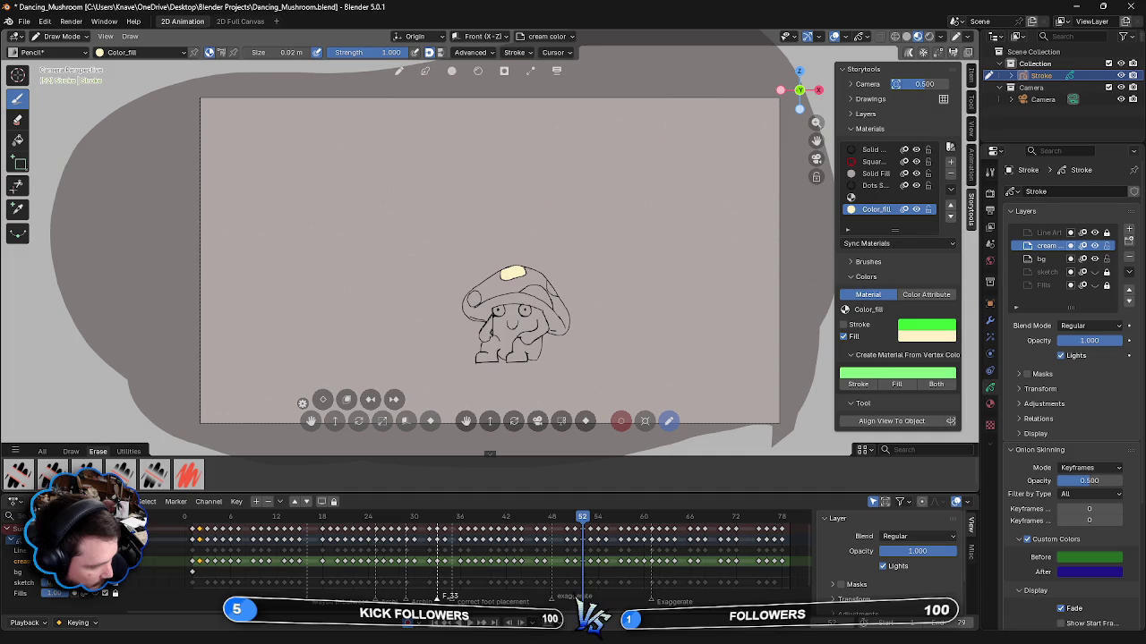
left_click_drag(547, 283, 555, 295)
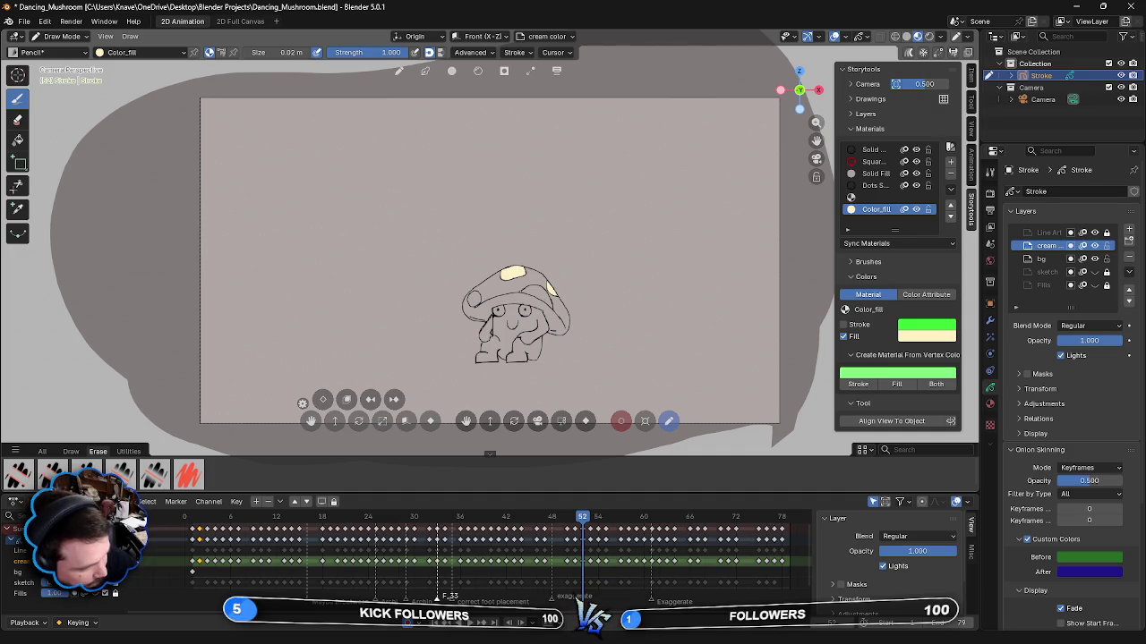
left_click_drag(522, 288, 547, 301)
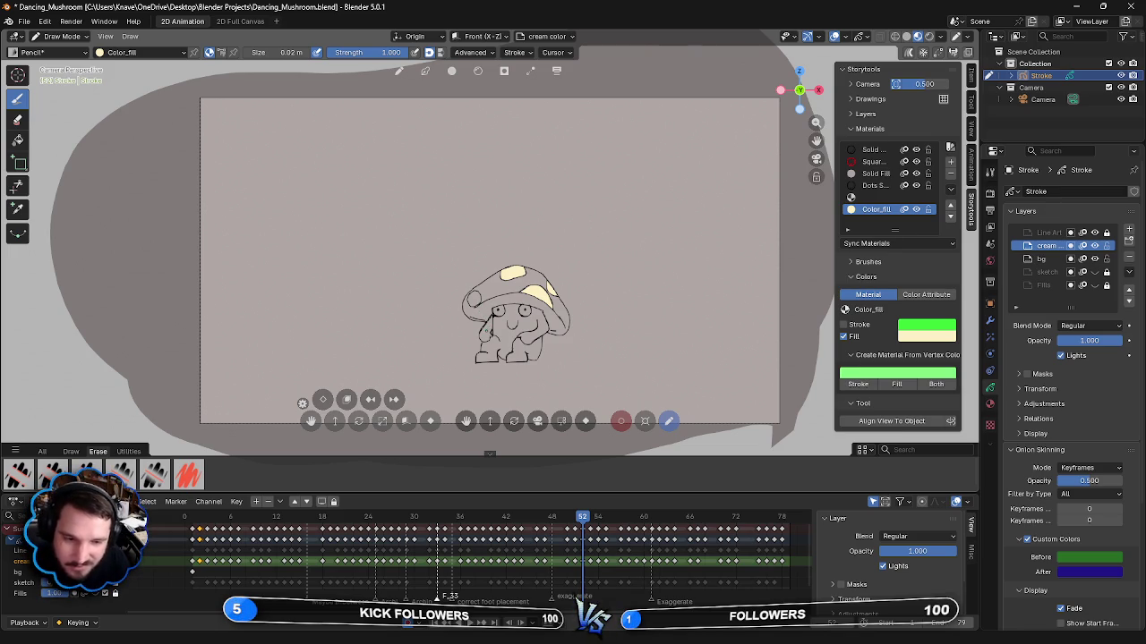
left_click_drag(469, 306, 480, 297)
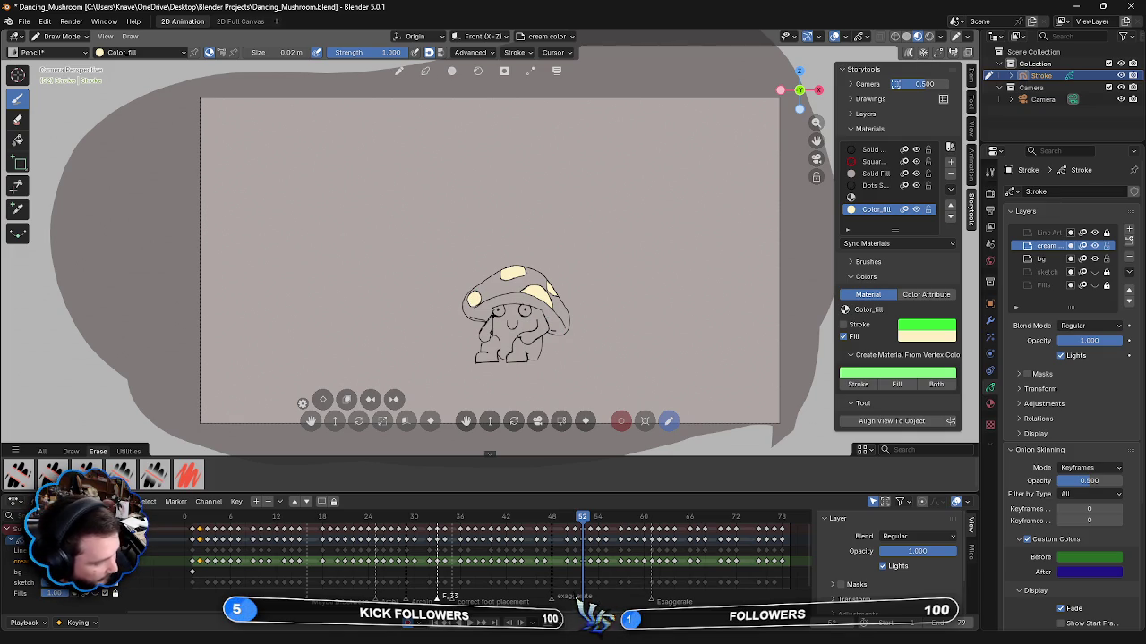
mouse_move(497, 325)
left_mouse_down()
mouse_move(516, 313)
mouse_move(501, 304)
left_mouse_up()
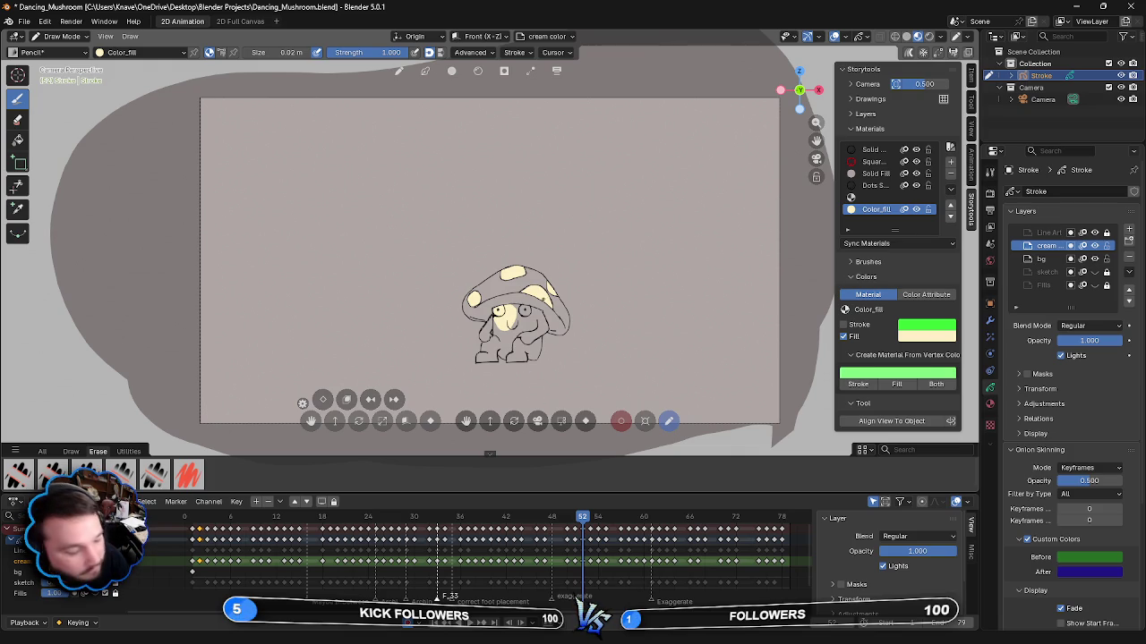
- Paint cream over frame 52's lower face and body
mouse_move(526, 312)
left_mouse_down()
mouse_move(528, 338)
mouse_move(496, 346)
mouse_move(510, 350)
left_mouse_up()
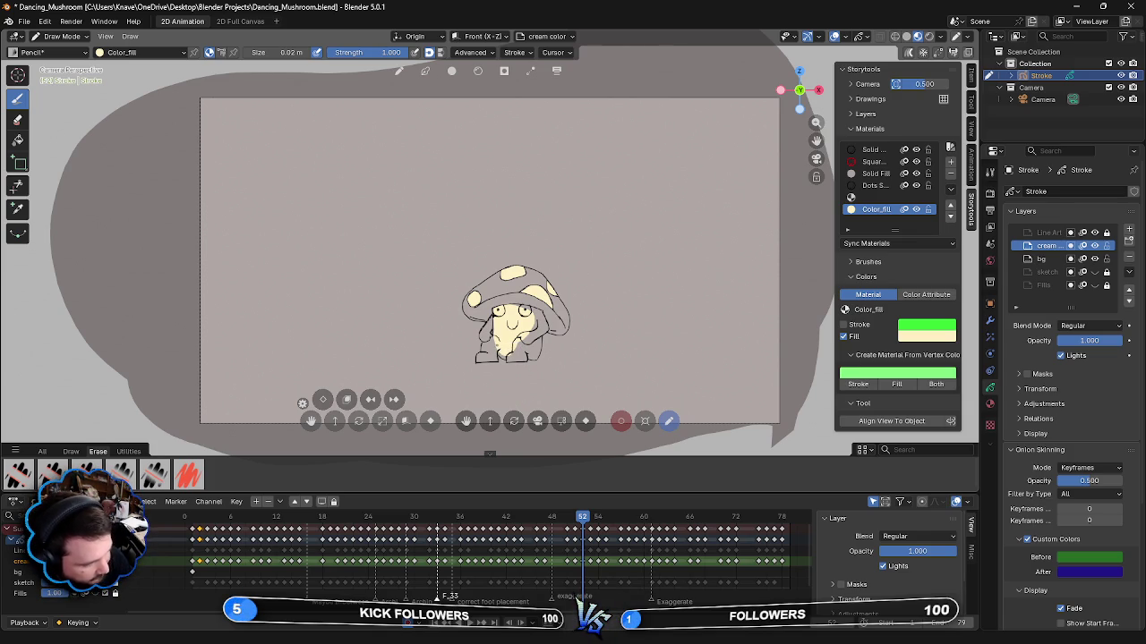
left_click_drag(508, 356, 539, 308)
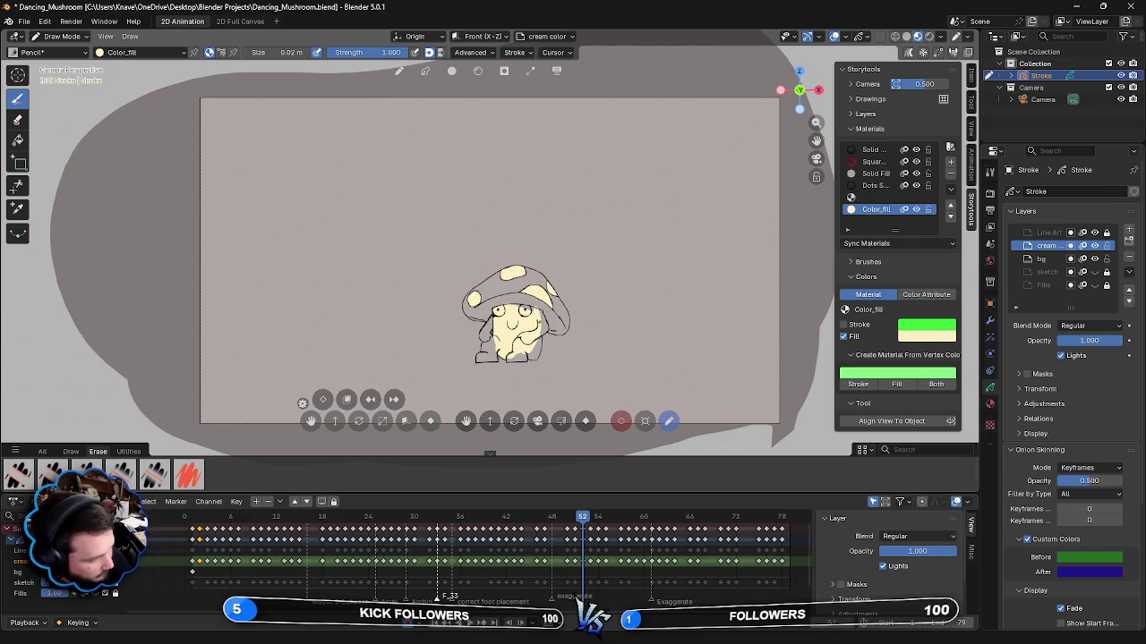
- Redo frame 52's right-body fill, cream the left arm and lower-left foot, then go to frame 53
key("ctrl+z")
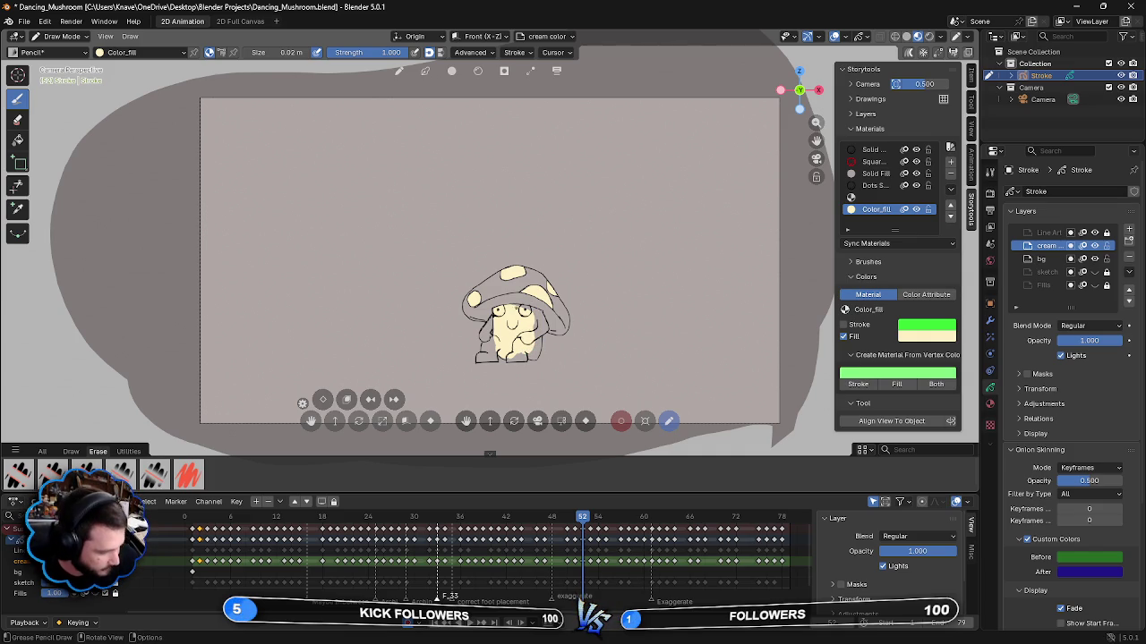
left_click_drag(520, 306, 541, 331)
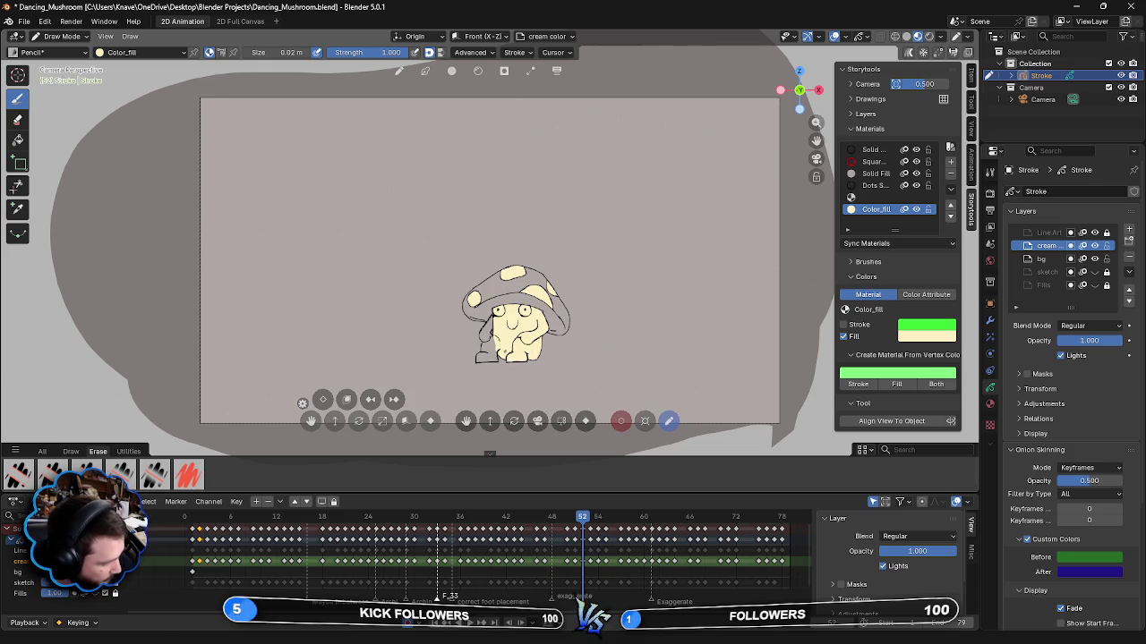
mouse_move(483, 340)
left_mouse_down()
mouse_move(498, 355)
mouse_move(485, 353)
left_mouse_up()
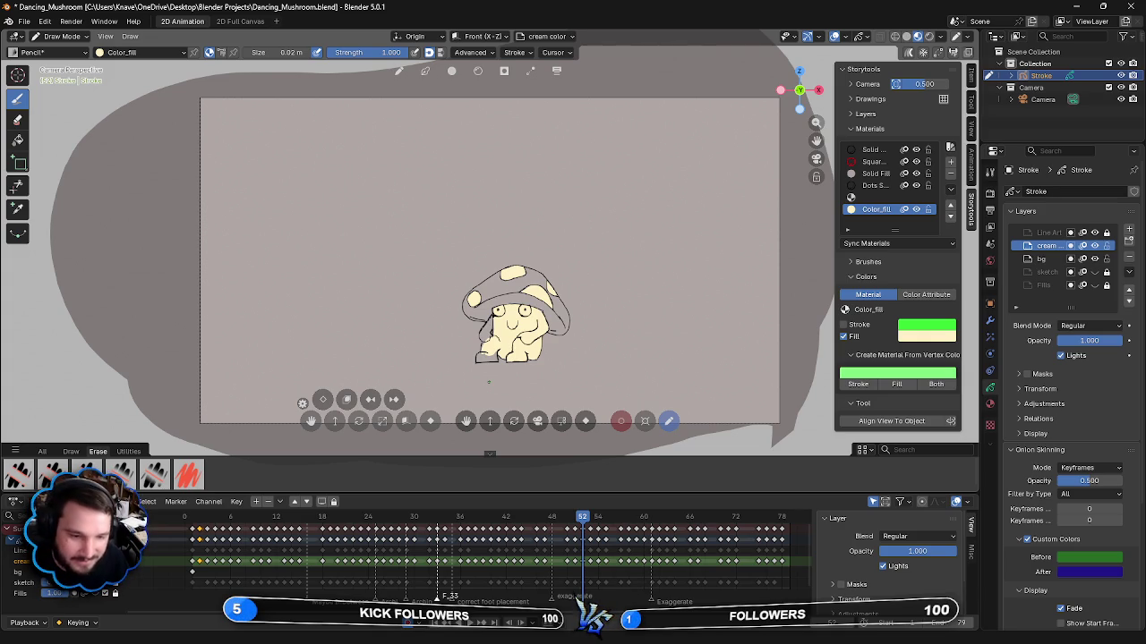
left_click_drag(486, 334, 486, 347)
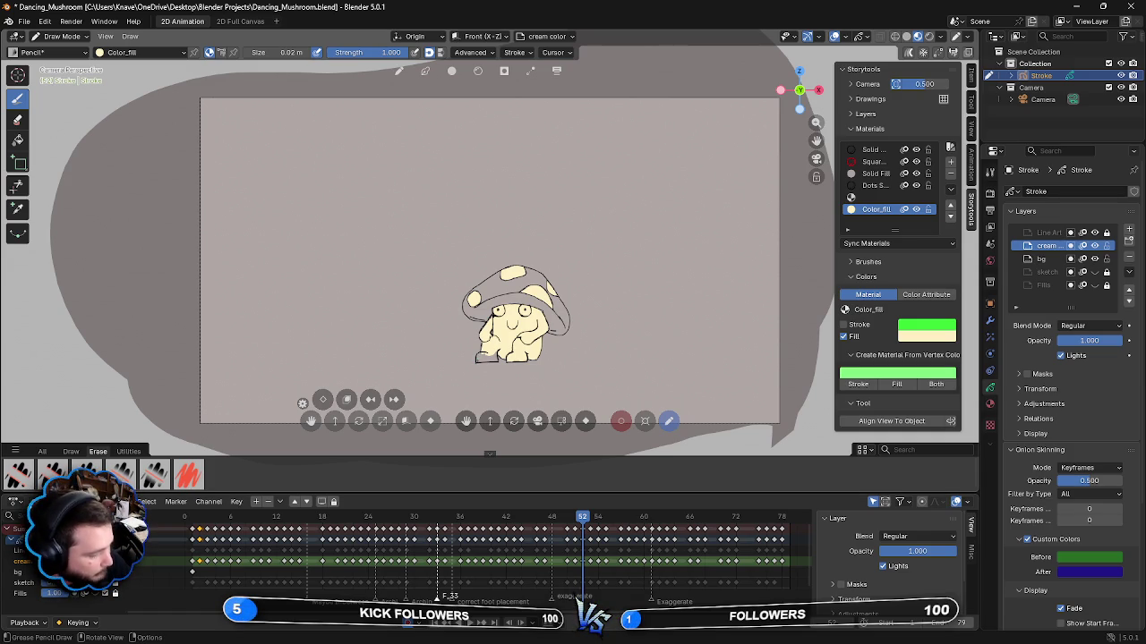
left_click_drag(487, 354, 487, 361)
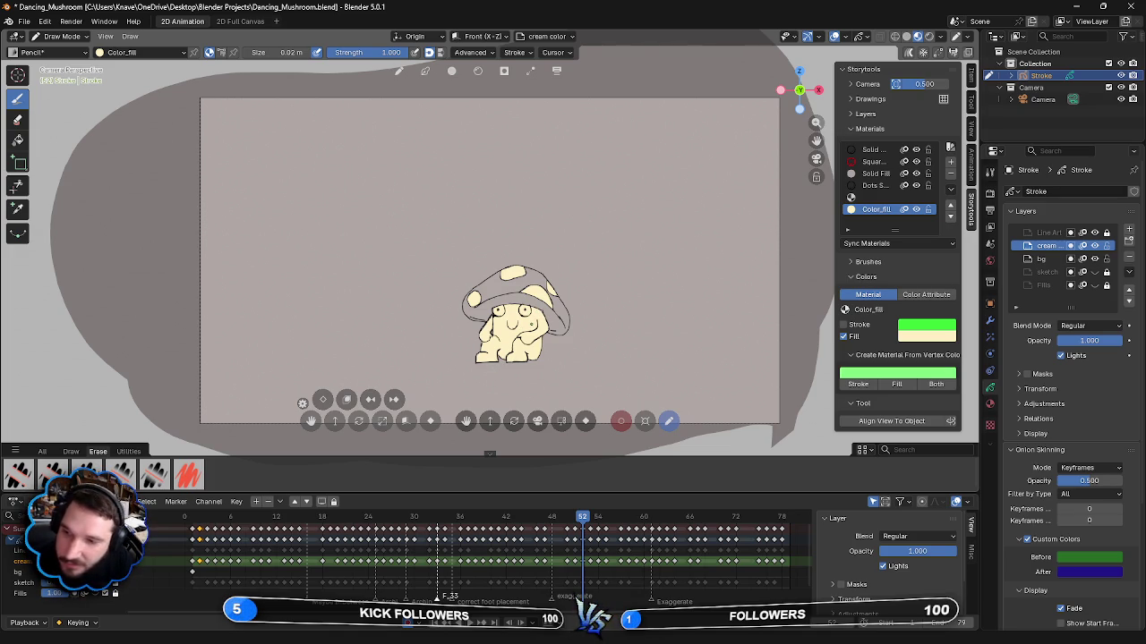
key("Right")
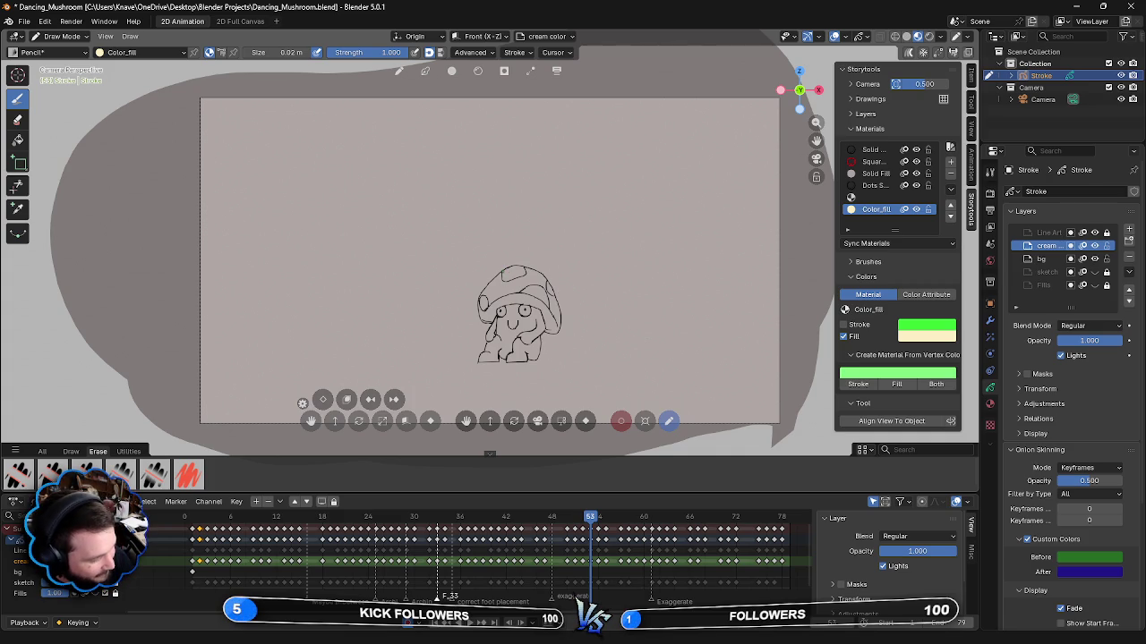
- Fill frame 53's cap spots in cream, redoing one stroke, then cream the face
left_click_drag(503, 278, 517, 269)
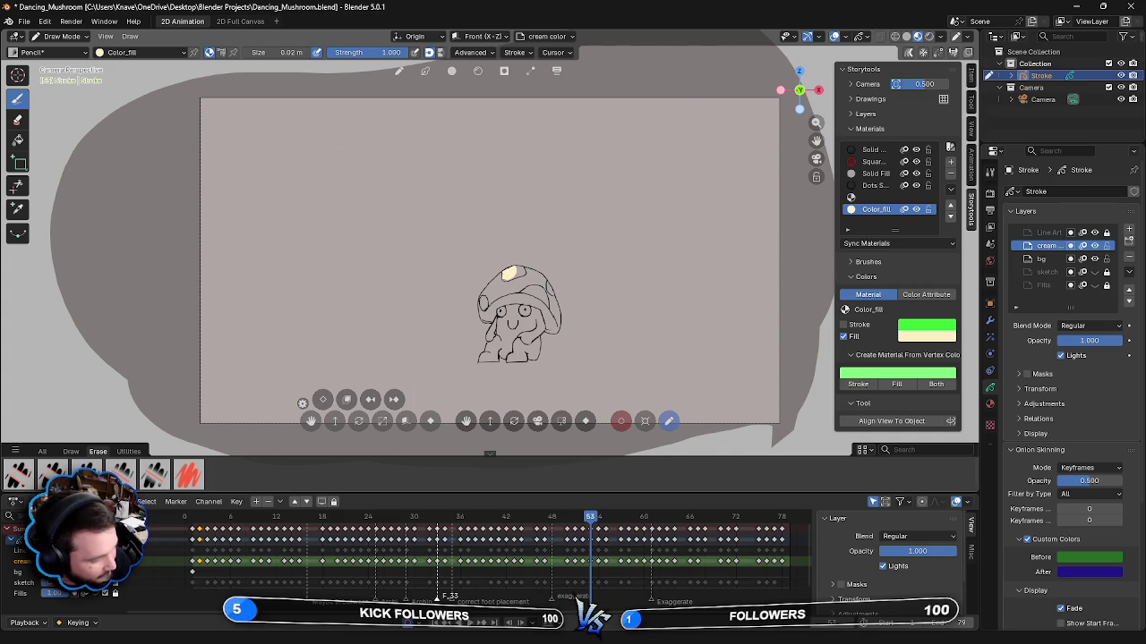
left_click_drag(510, 278, 521, 267)
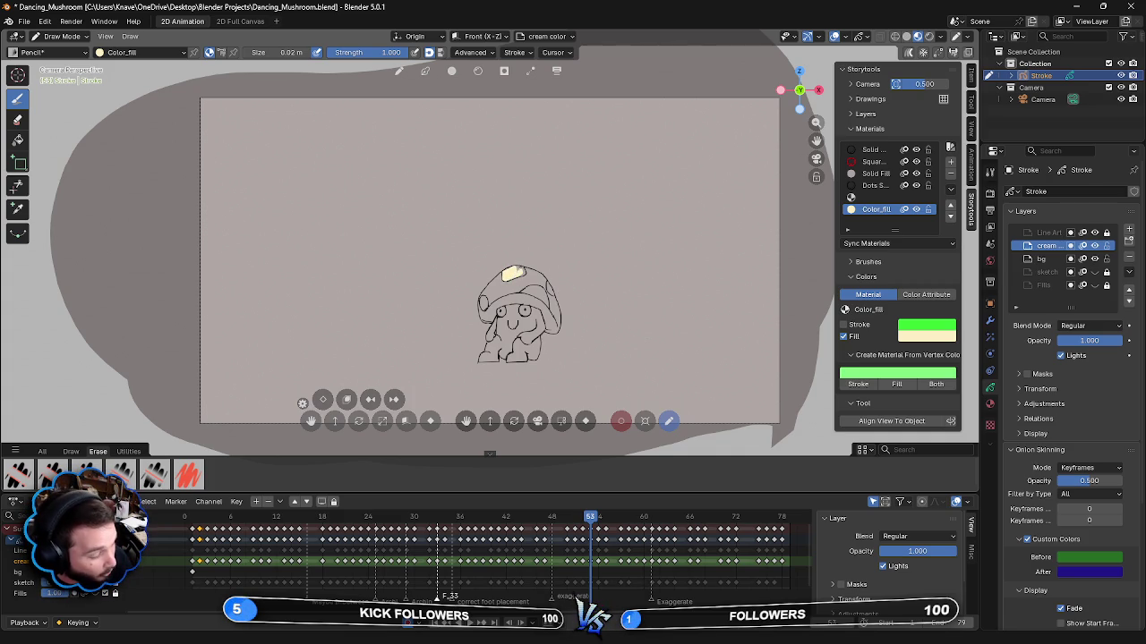
key("ctrl+z")
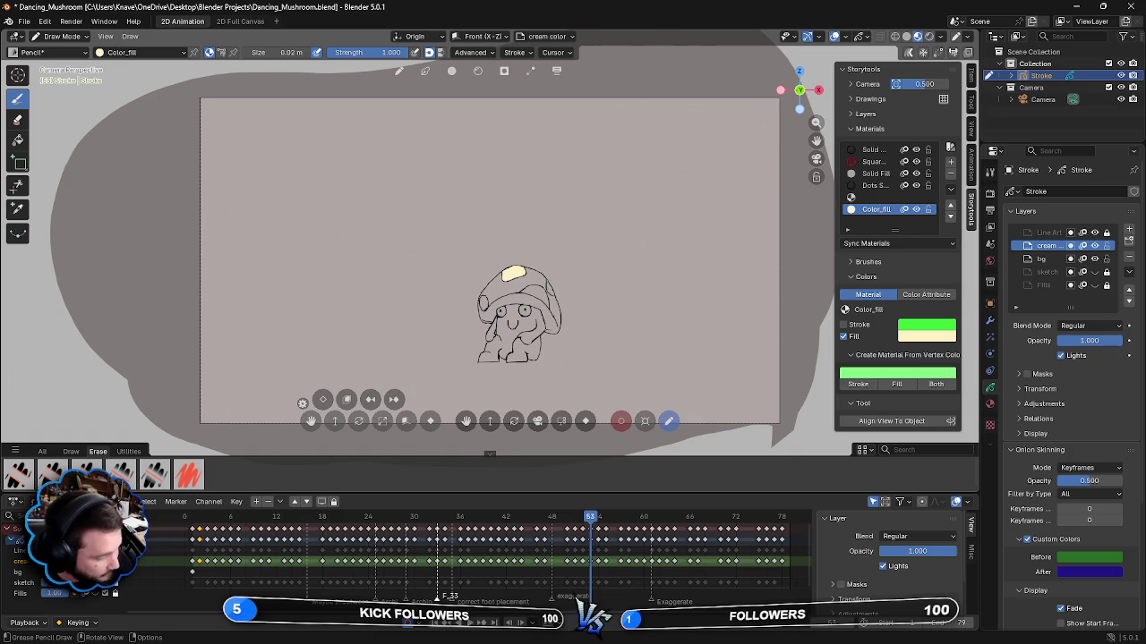
left_click_drag(547, 283, 551, 295)
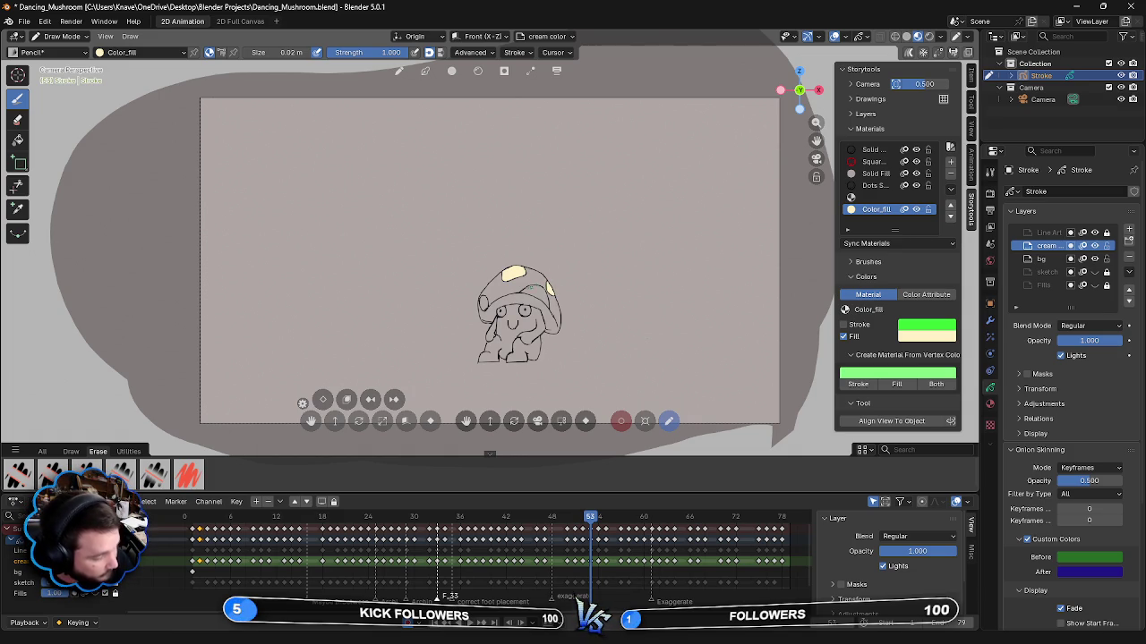
left_click_drag(524, 287, 546, 299)
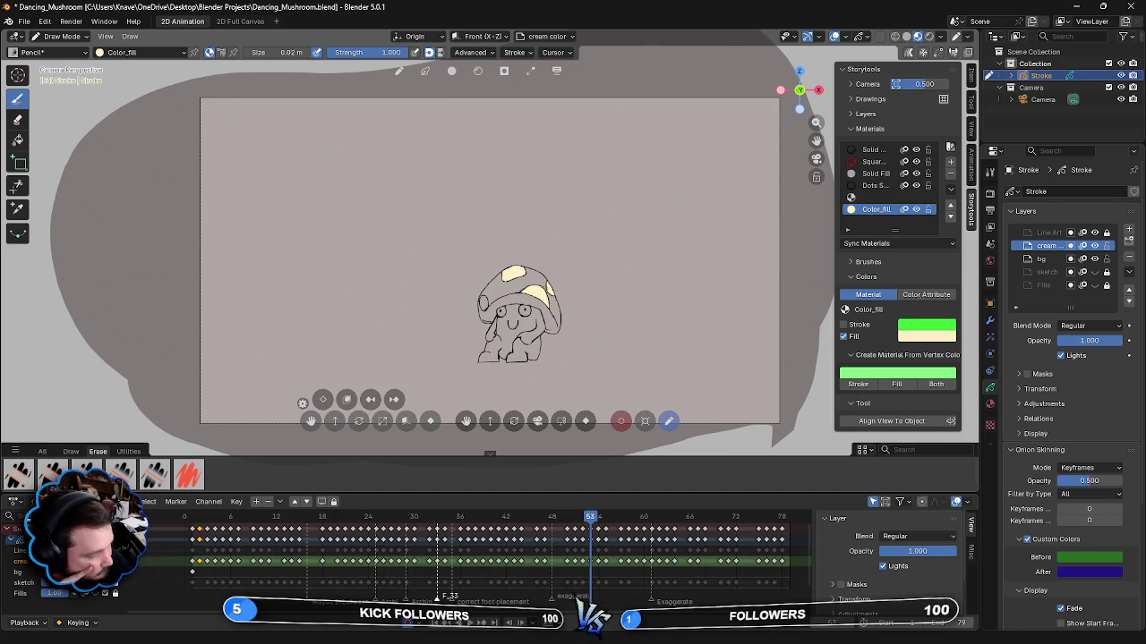
left_click_drag(481, 310, 489, 301)
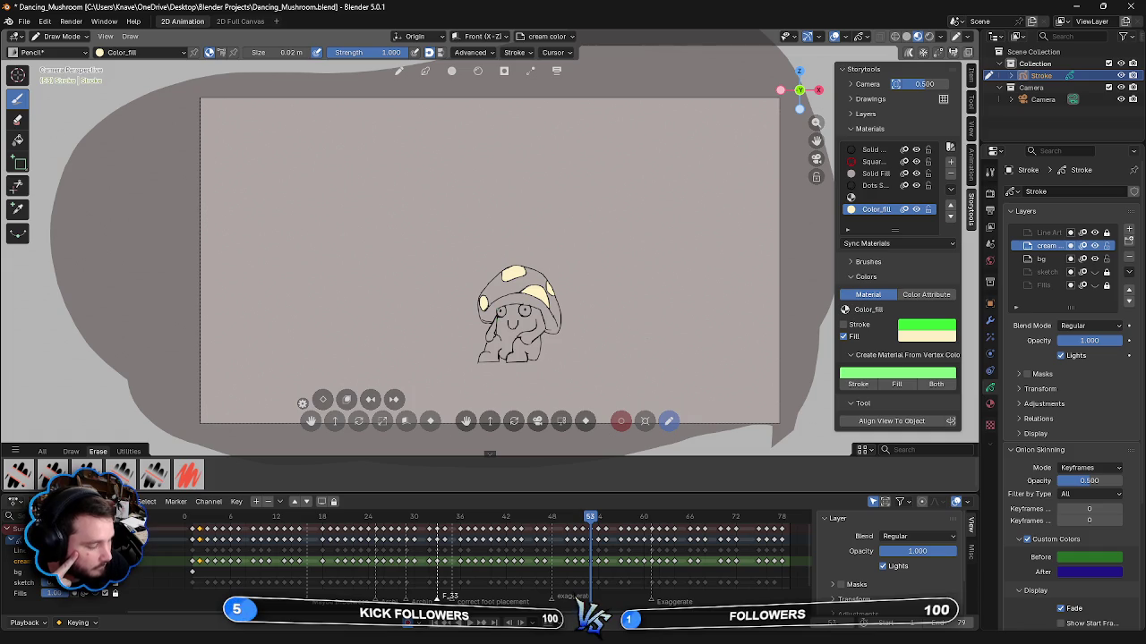
left_click_drag(499, 324, 514, 309)
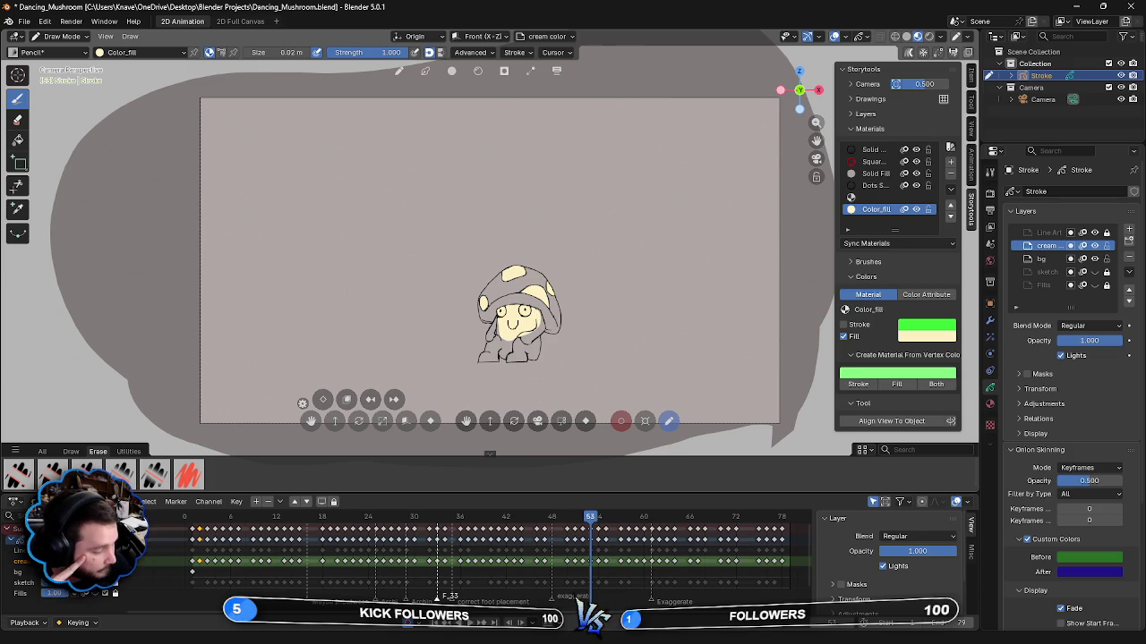
- Cream frame 53's lower-right body, lower legs and the gaps near the feet
mouse_move(541, 324)
left_mouse_down()
mouse_move(521, 354)
mouse_move(514, 340)
left_mouse_up()
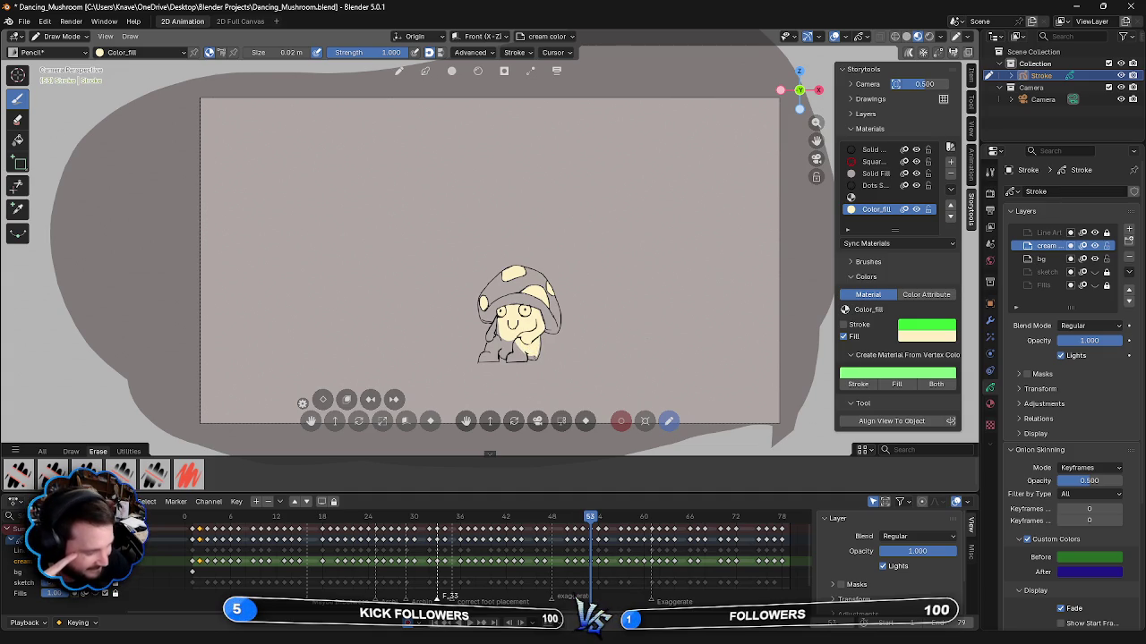
left_click_drag(524, 355, 514, 342)
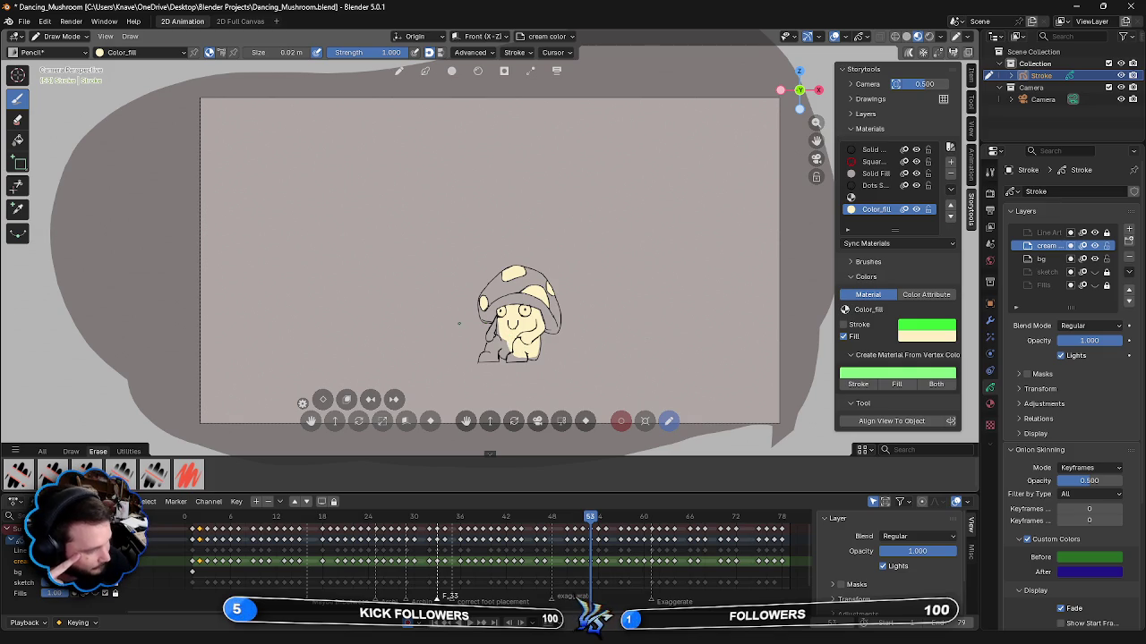
left_click_drag(511, 354, 507, 339)
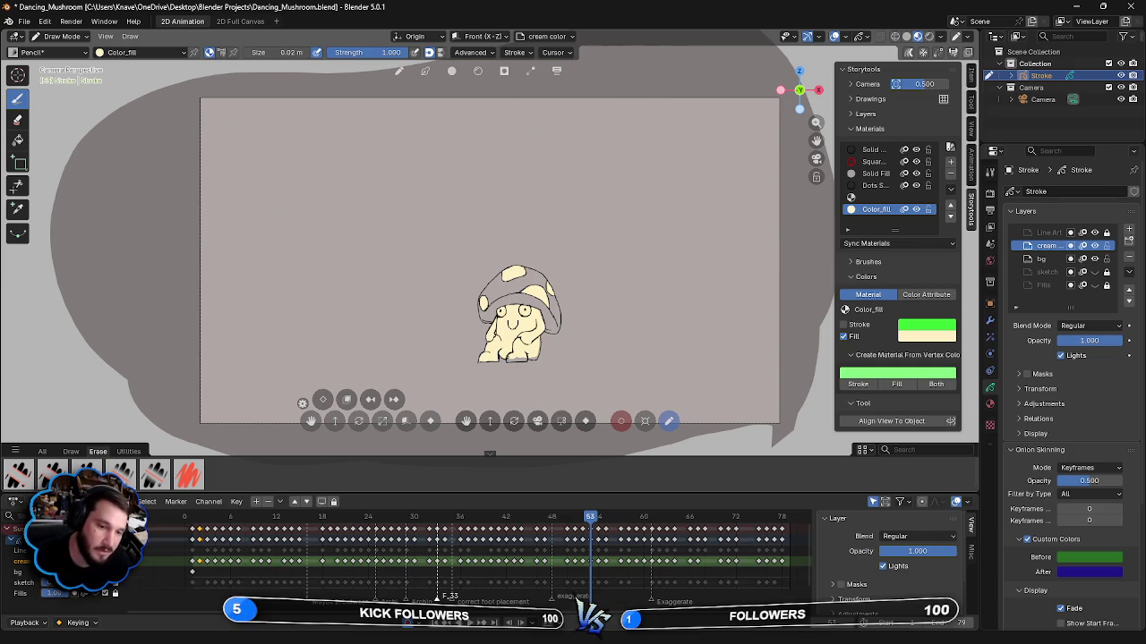
left_click_drag(509, 360, 528, 361)
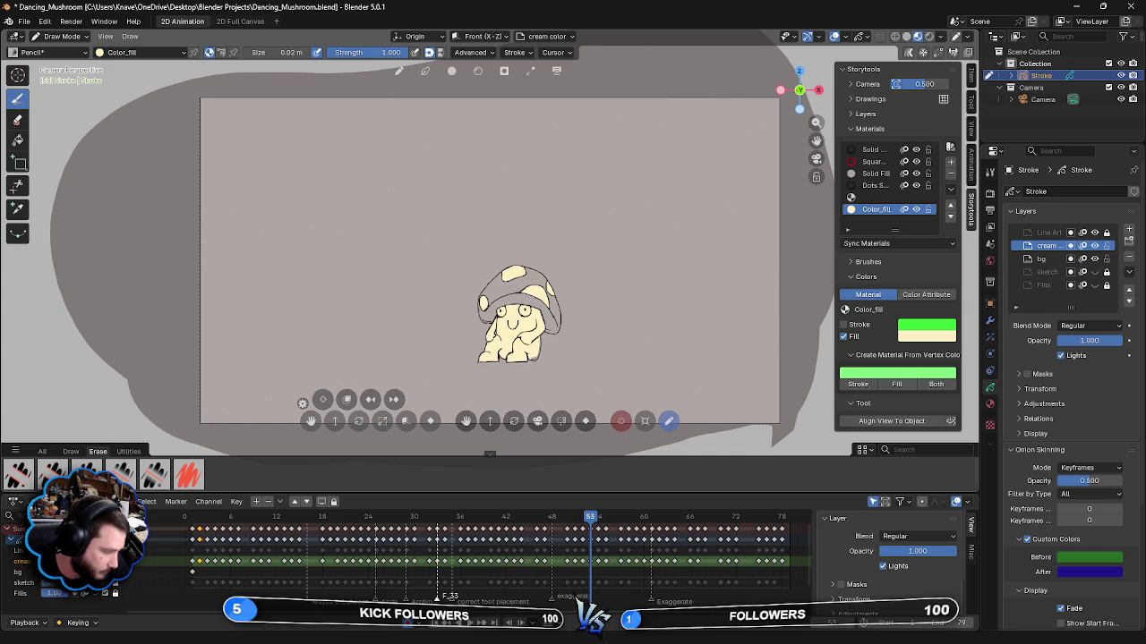
left_click(532, 353)
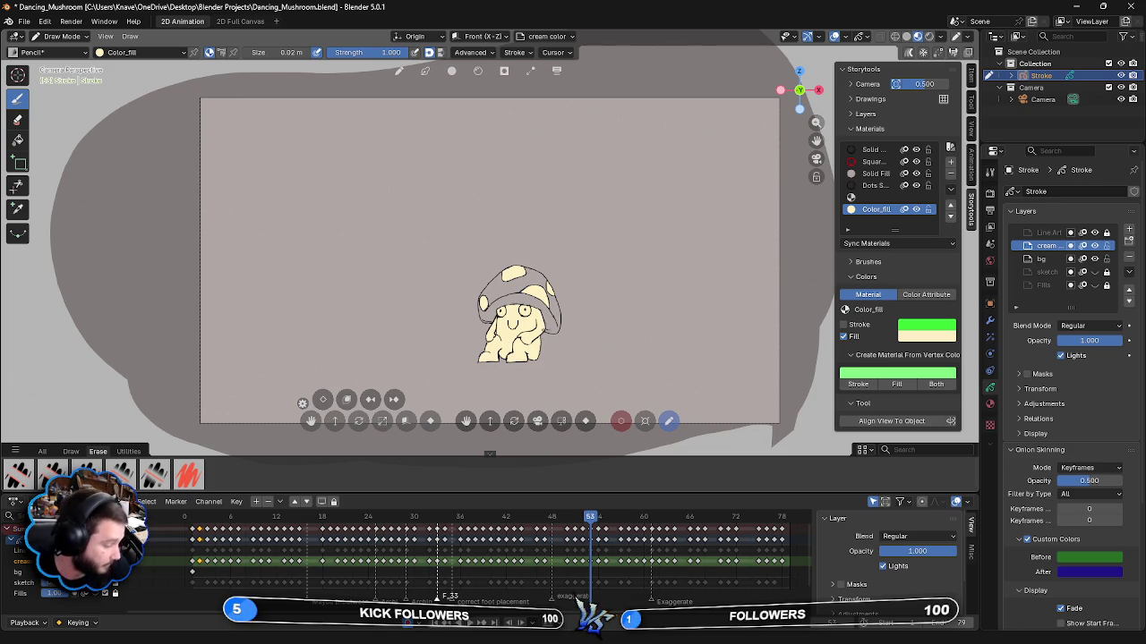
- Go to frame 54 and fill its upper, right and edge cap spots in cream
key("Right")
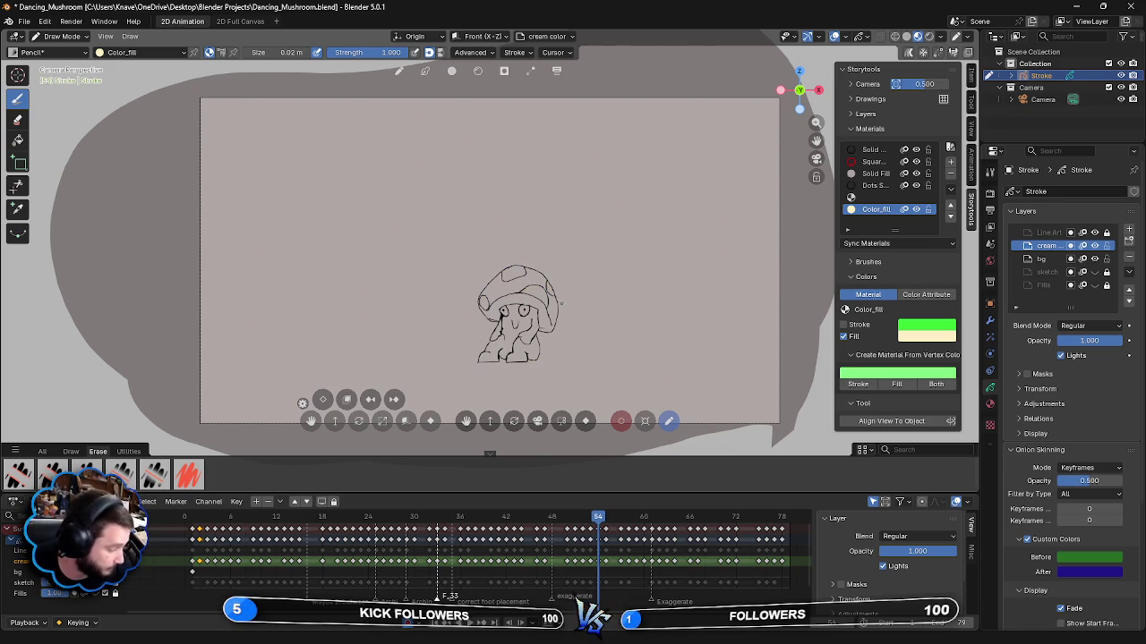
mouse_move(504, 278)
left_mouse_down()
mouse_move(514, 267)
mouse_move(551, 292)
left_mouse_up()
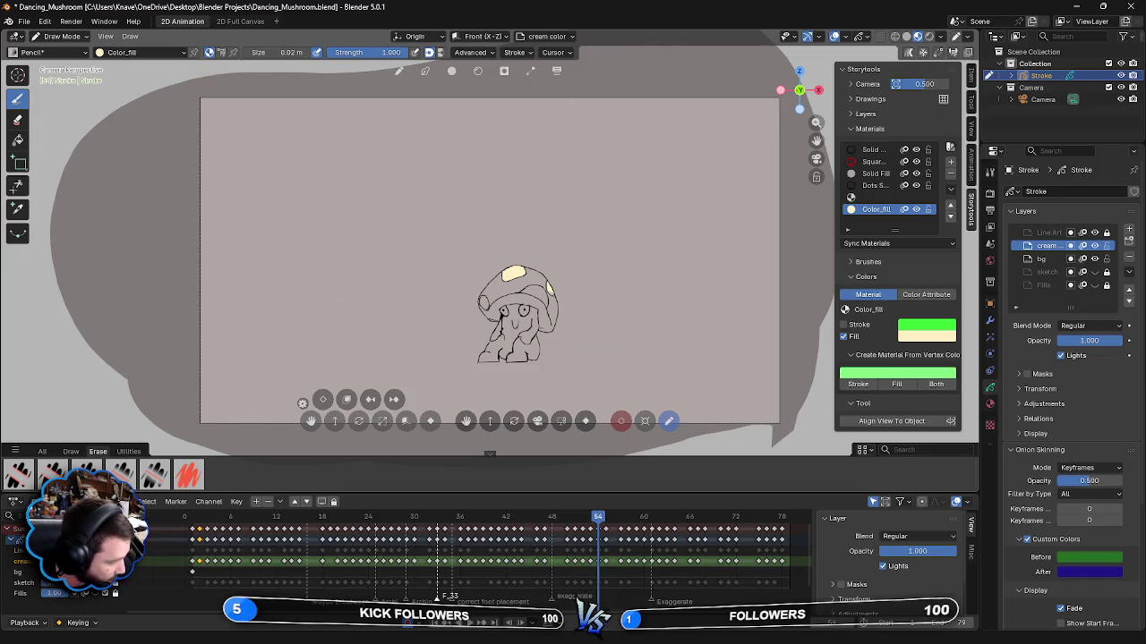
left_click_drag(525, 286, 535, 298)
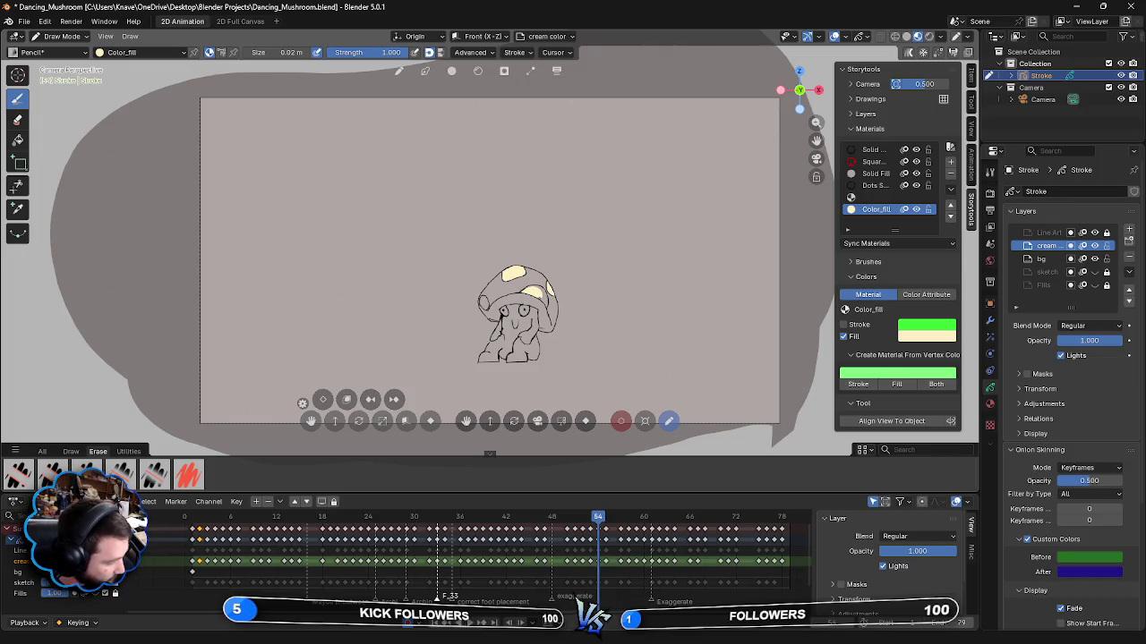
left_click_drag(541, 298, 546, 302)
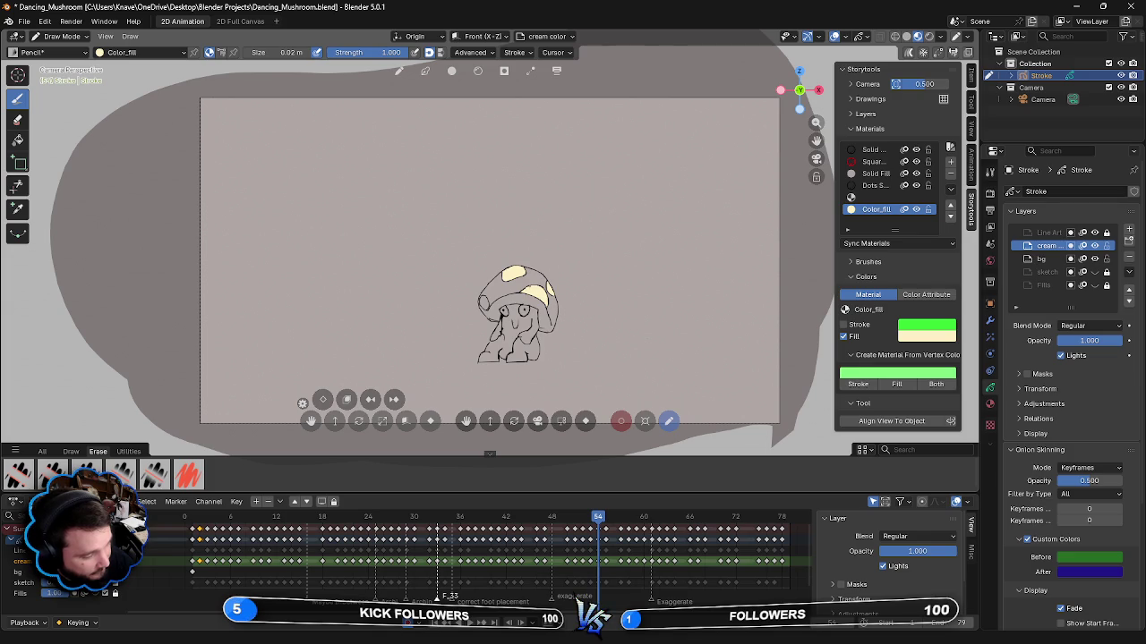
- Paint cream over frame 54's left cheek and face
left_click_drag(481, 301, 483, 308)
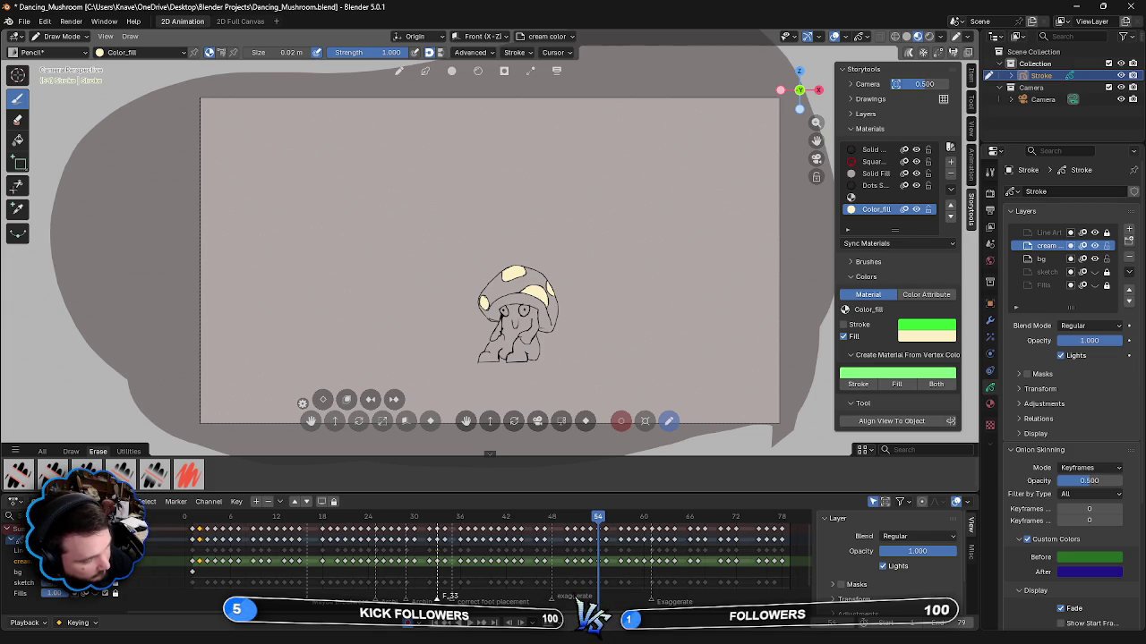
left_click_drag(507, 338, 512, 306)
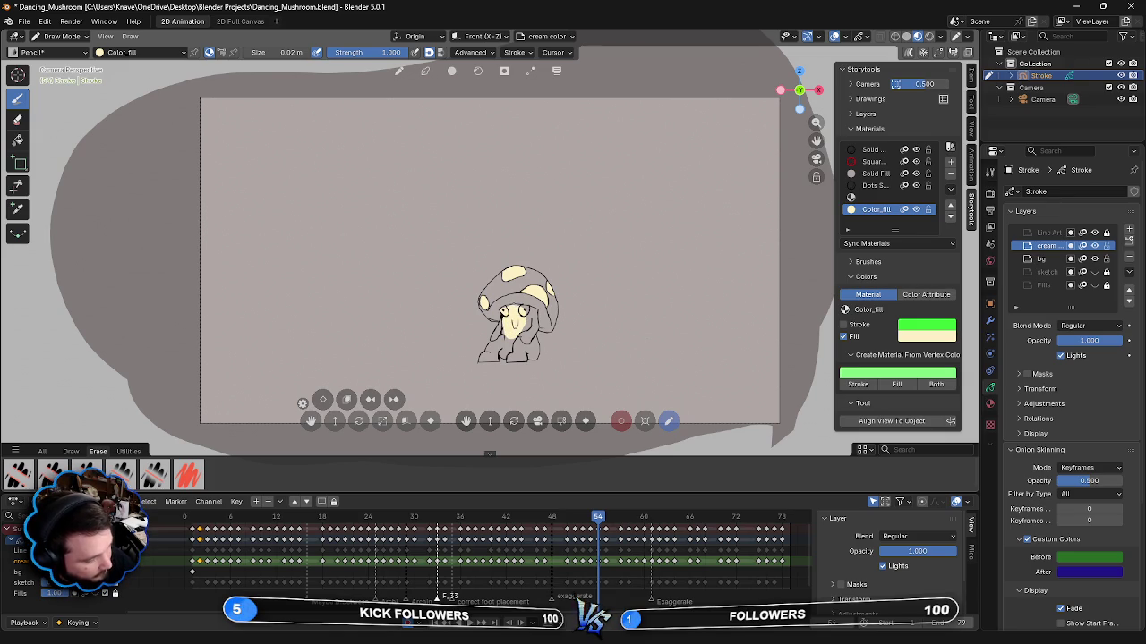
mouse_move(529, 310)
left_mouse_down()
mouse_move(527, 334)
mouse_move(537, 319)
mouse_move(521, 351)
mouse_move(489, 354)
mouse_move(498, 339)
mouse_move(512, 351)
left_mouse_up()
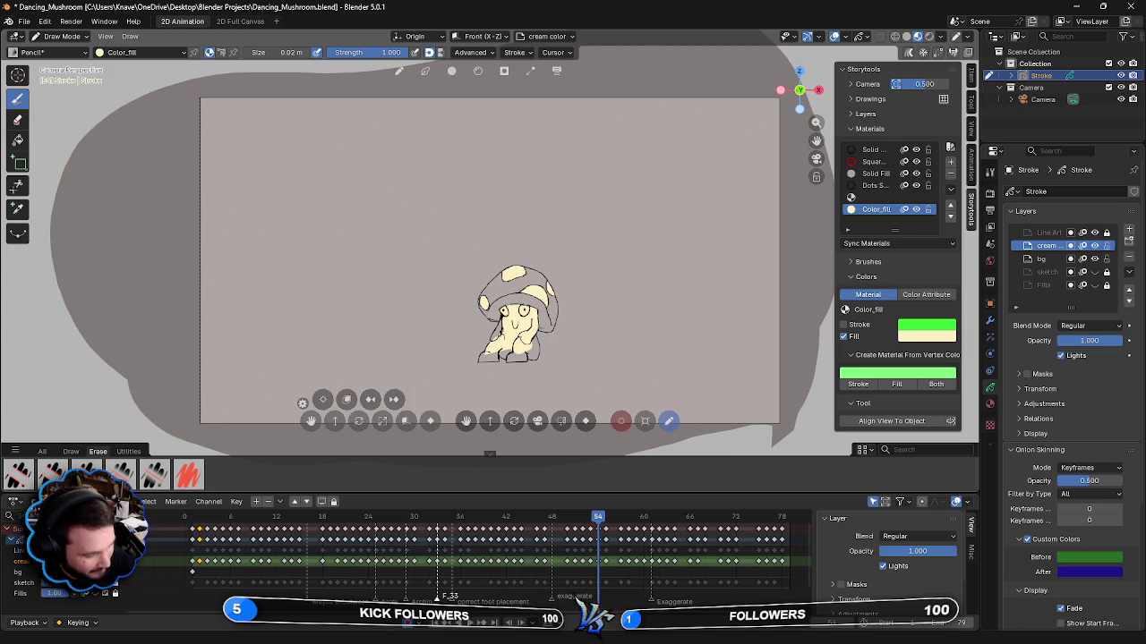
- Fill frame 54's body, feet and lower edges in cream, then advance to frame 55
left_click_drag(492, 340, 502, 322)
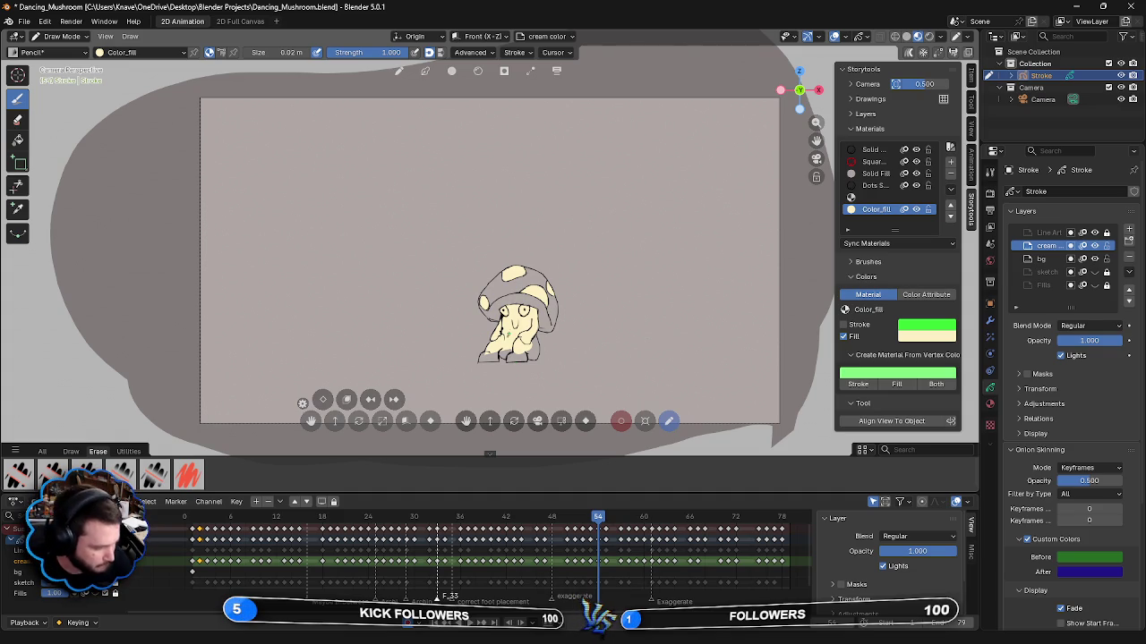
left_click_drag(501, 351, 516, 358)
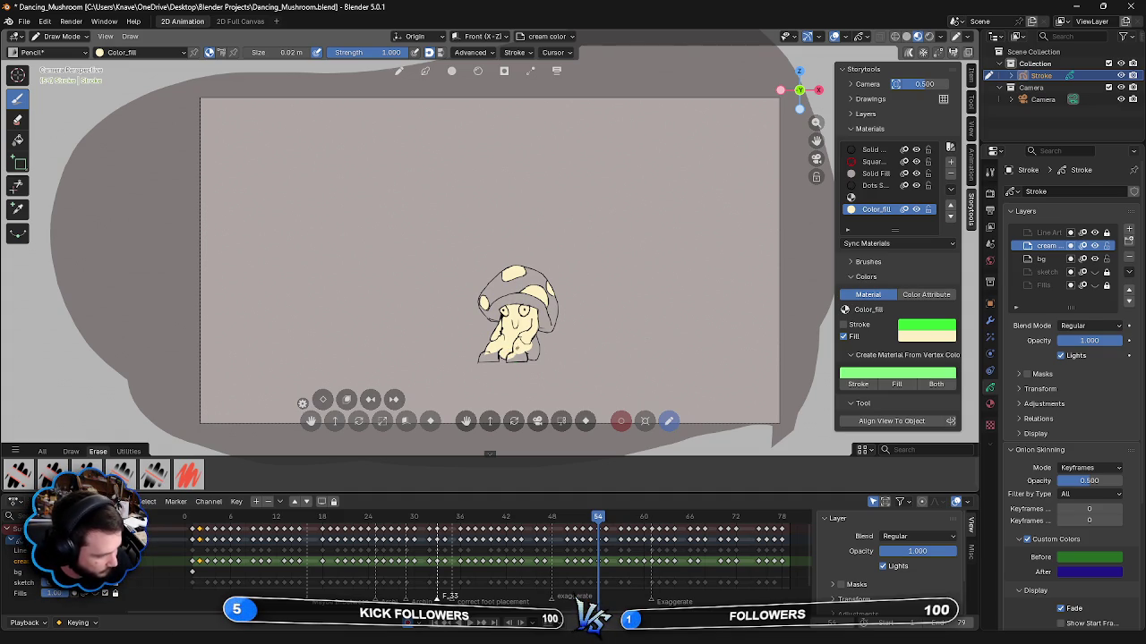
left_click_drag(505, 361, 526, 352)
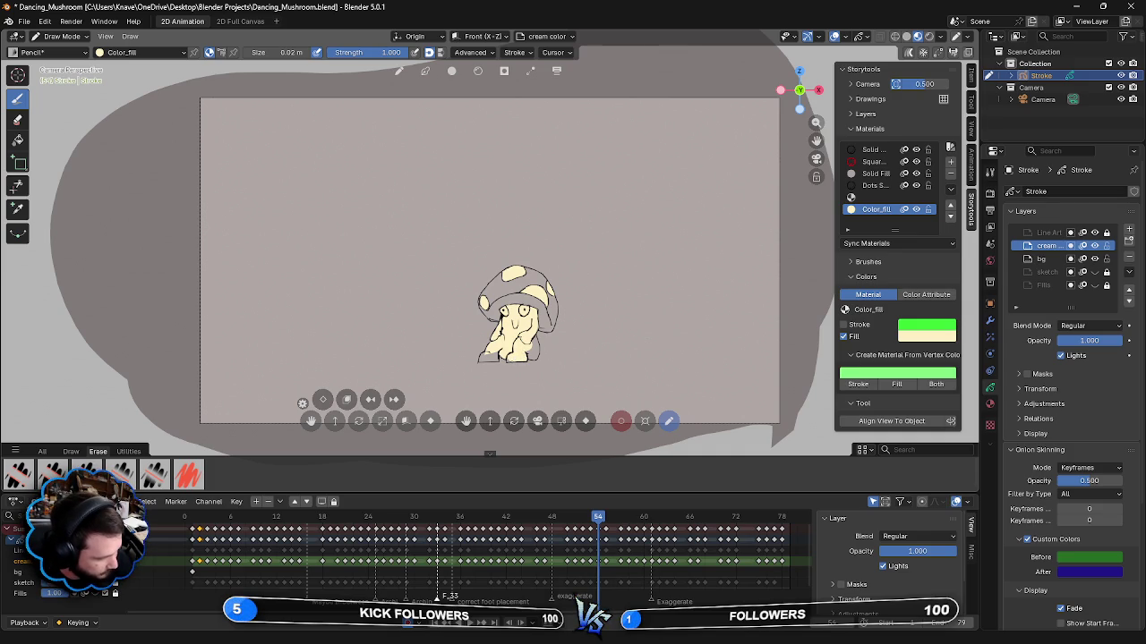
left_click_drag(533, 359, 535, 337)
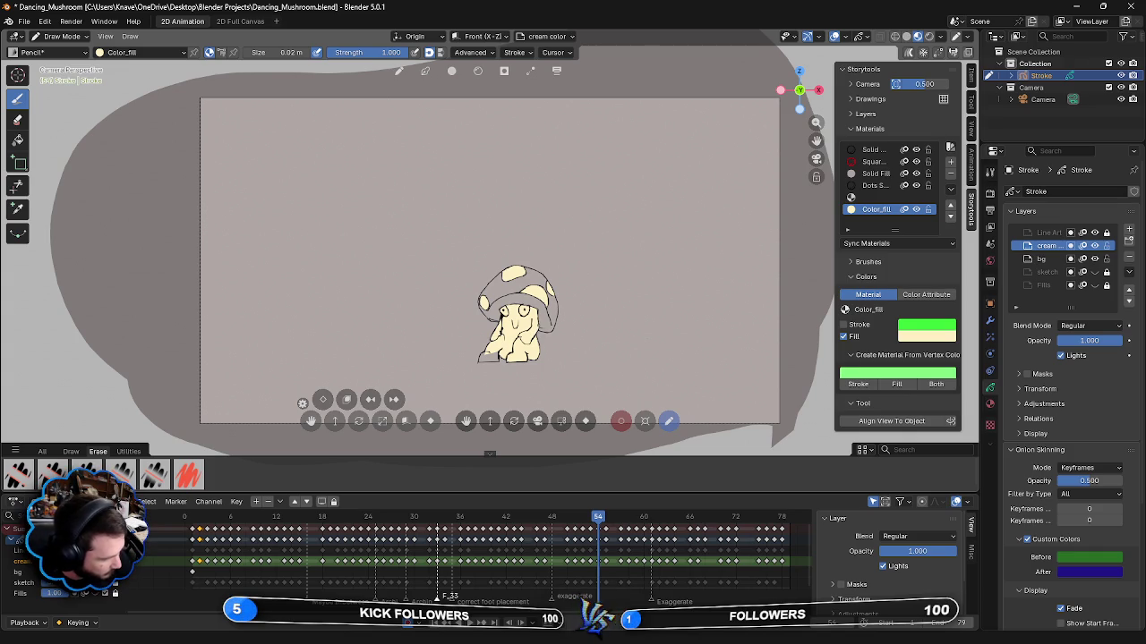
left_click_drag(483, 357, 490, 358)
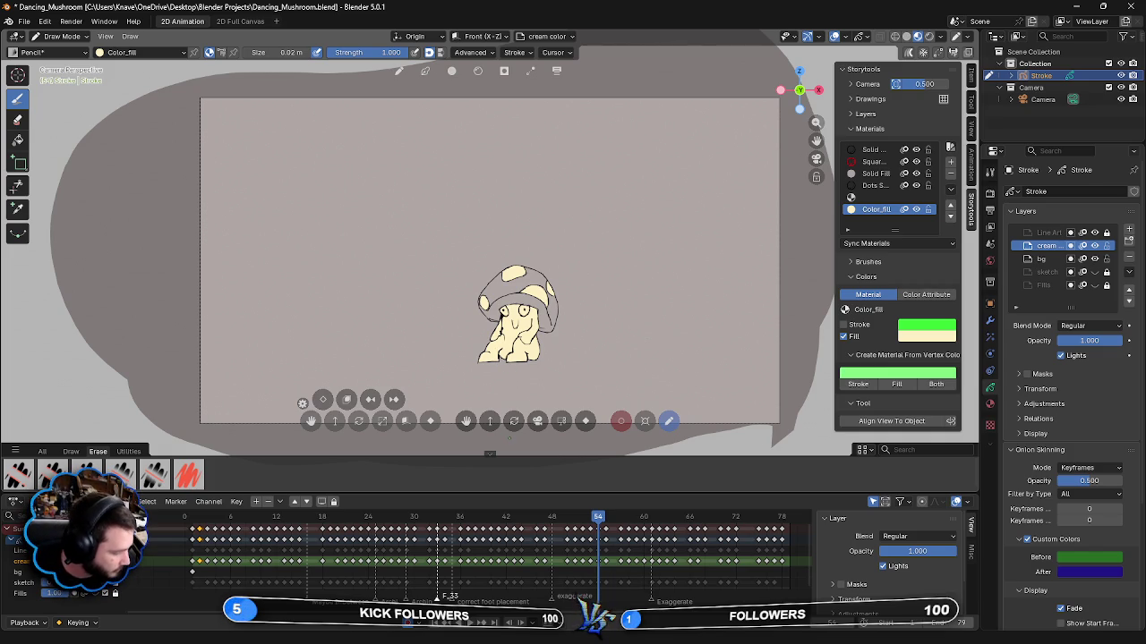
key("Right")
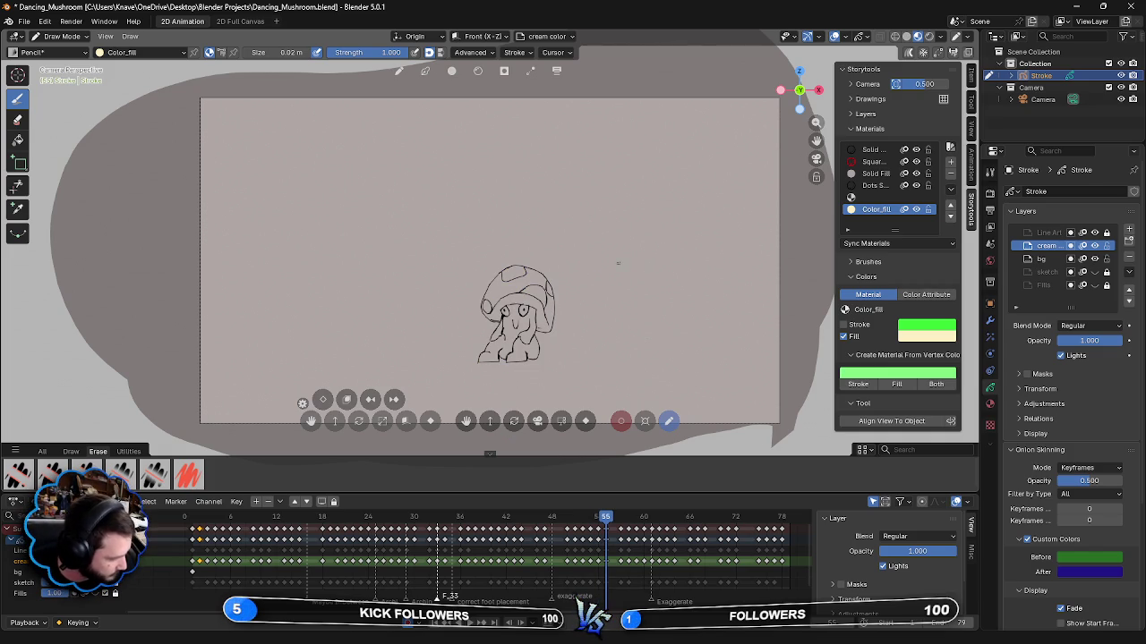
- Fill frame 55's left cap spot in cream, redoing one stroke
left_click_drag(502, 277, 515, 267)
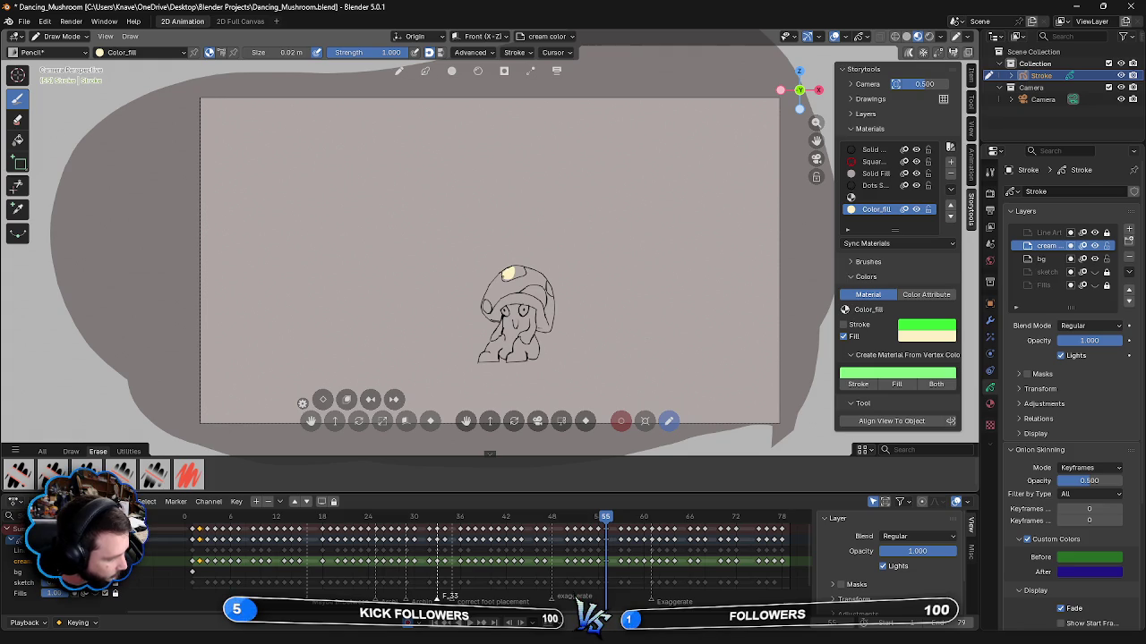
left_click_drag(513, 272, 524, 276)
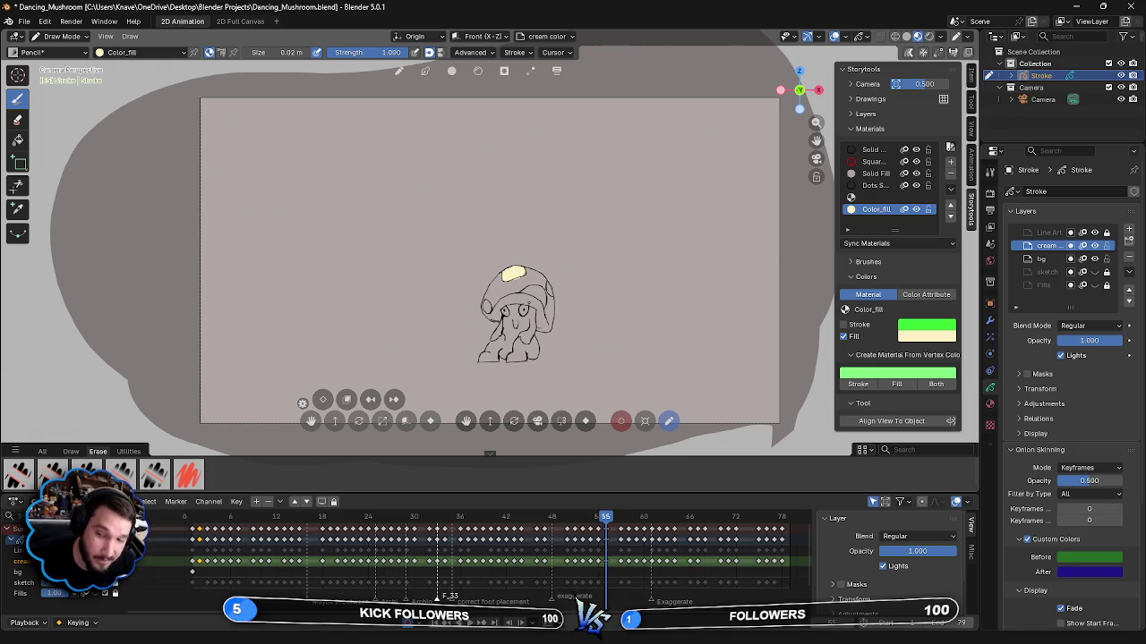
key("ctrl+z")
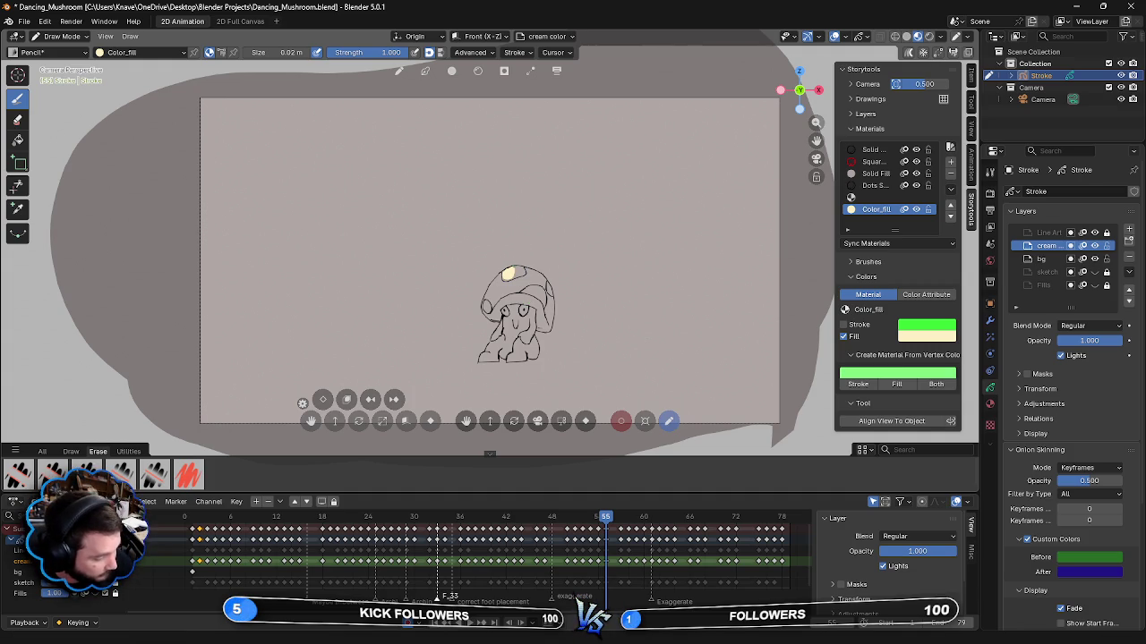
left_click_drag(519, 271, 514, 277)
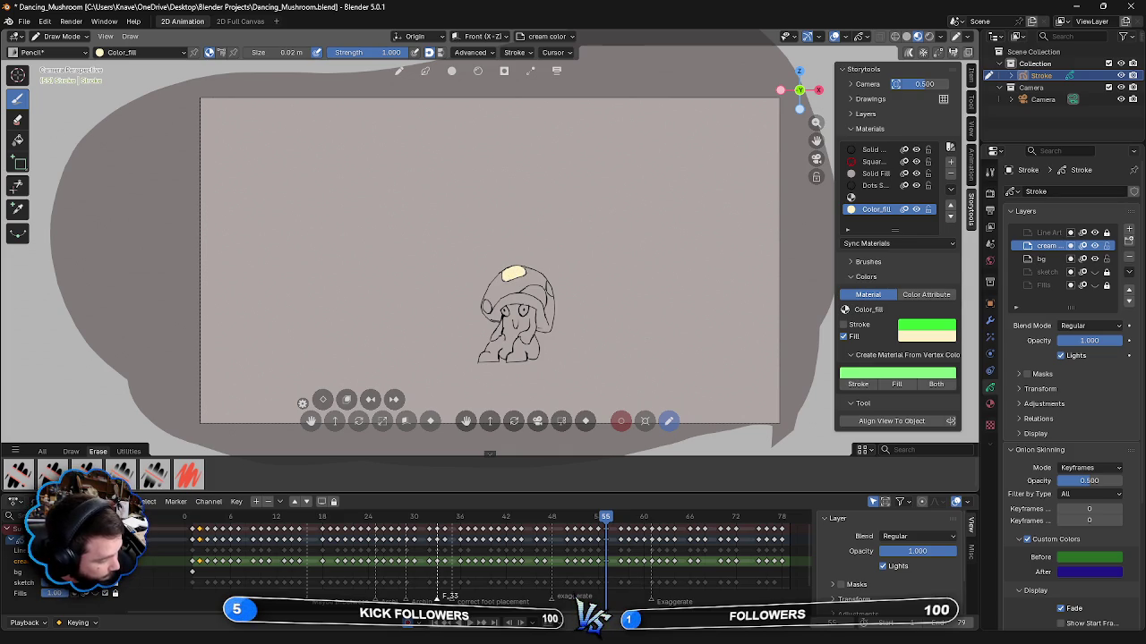
- Fill frame 55's right cap spots and face in cream
left_click_drag(550, 283, 551, 296)
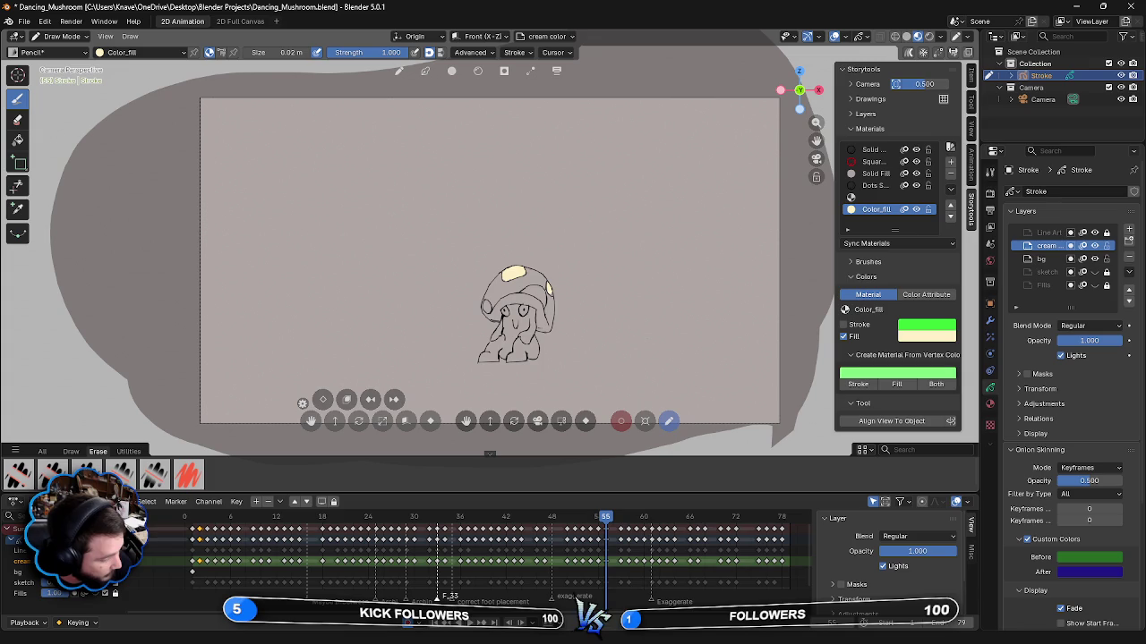
left_click_drag(532, 286, 537, 299)
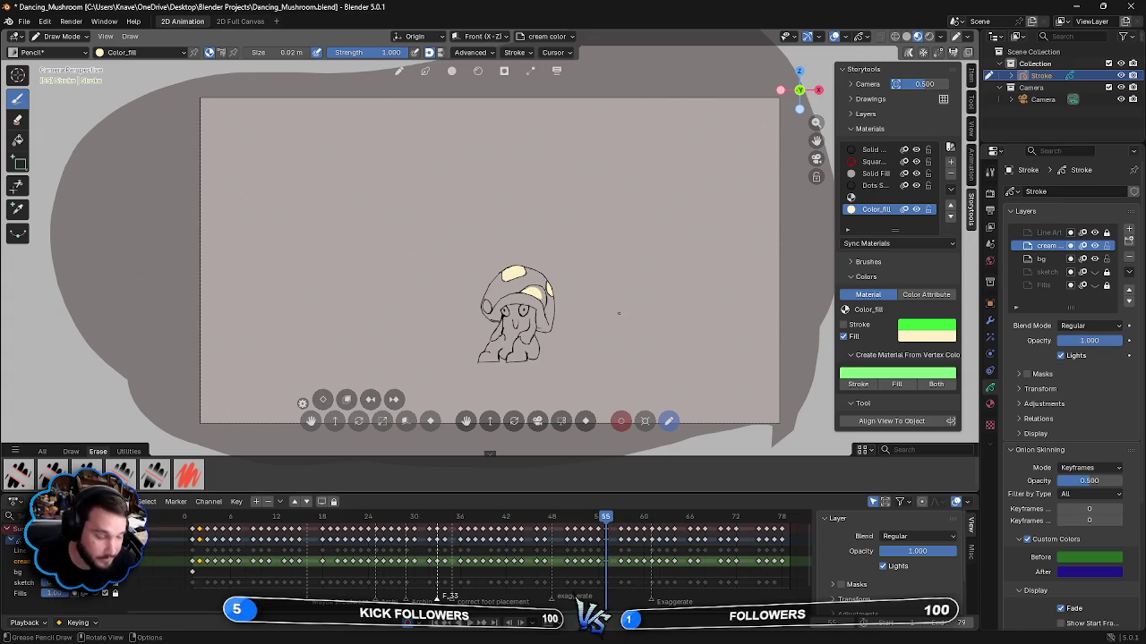
left_click_drag(526, 284, 538, 288)
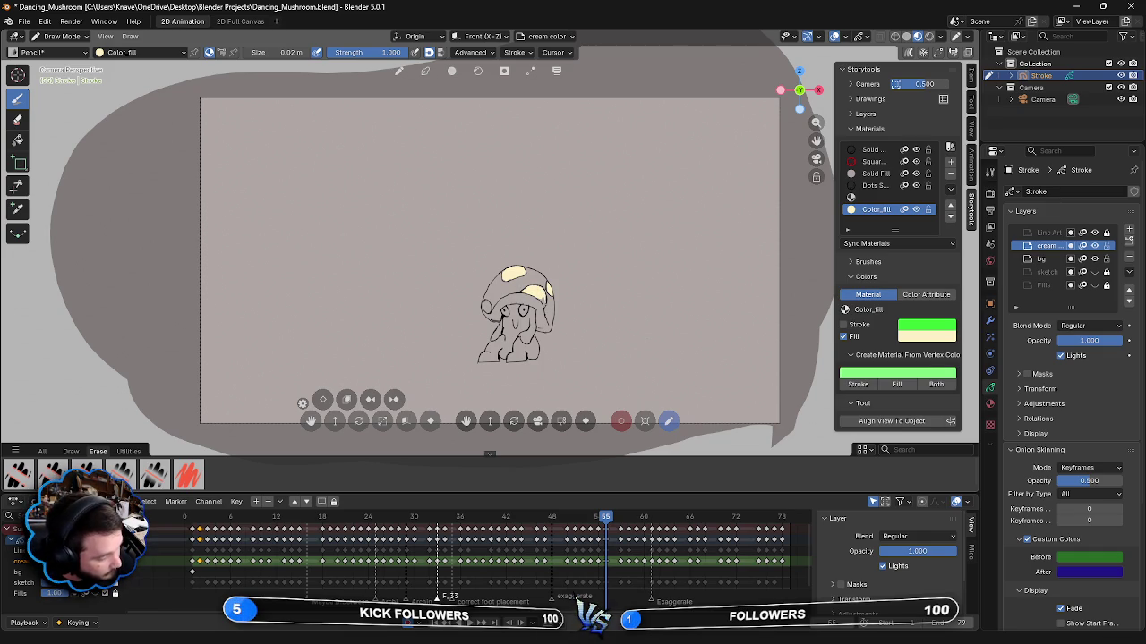
left_click_drag(539, 299, 542, 308)
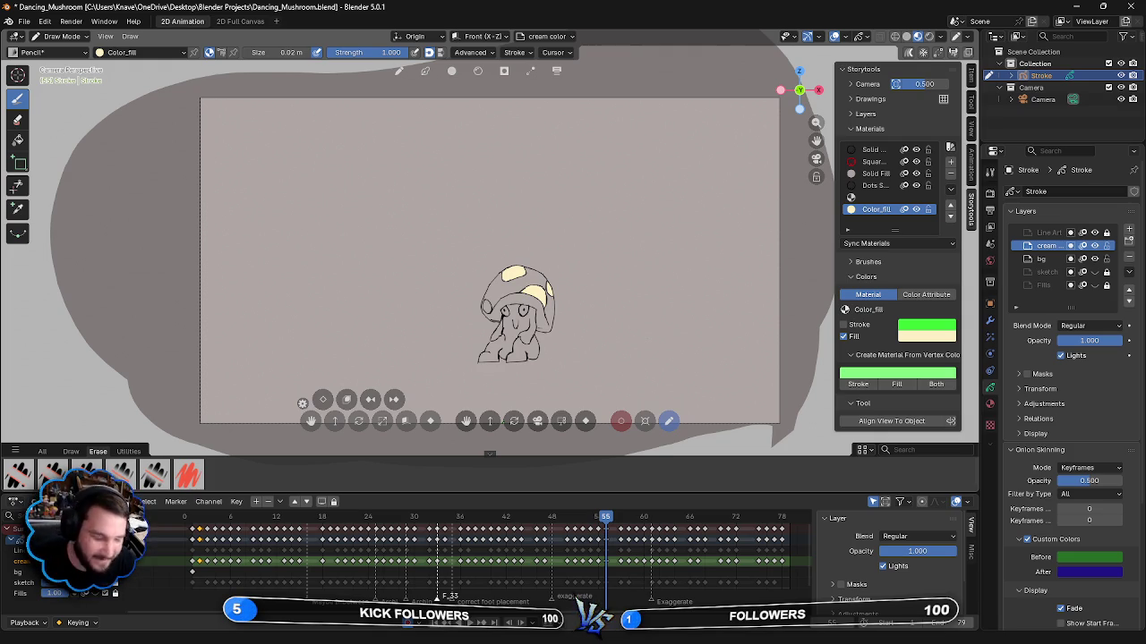
left_click_drag(486, 305, 488, 310)
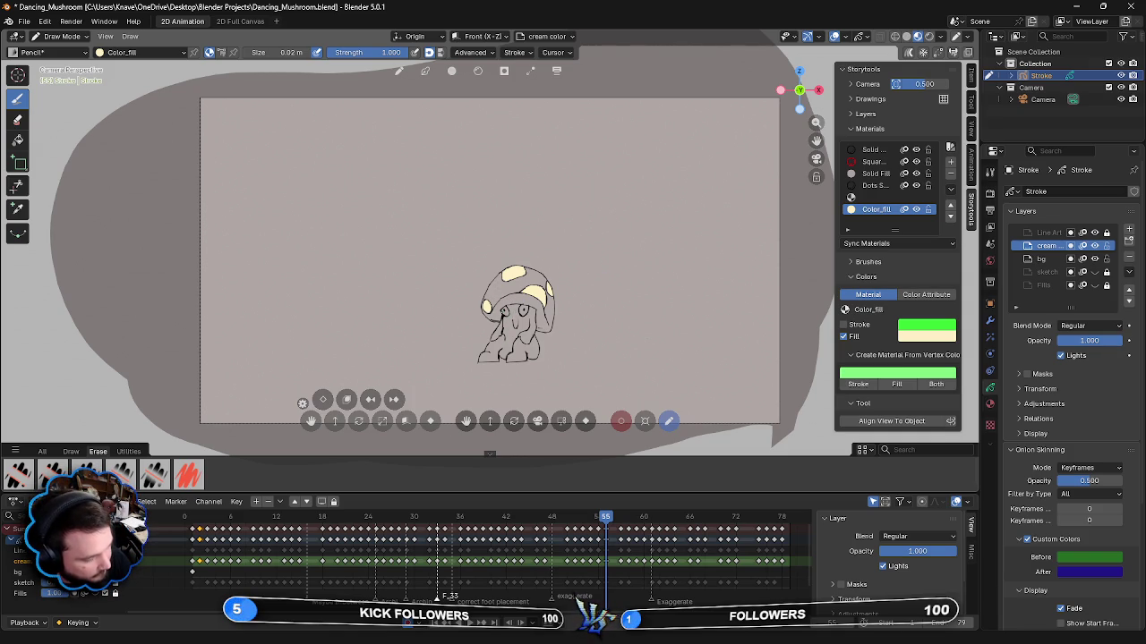
mouse_move(508, 333)
left_mouse_down()
mouse_move(507, 305)
mouse_move(524, 307)
mouse_move(506, 343)
mouse_move(530, 324)
mouse_move(531, 346)
mouse_move(533, 307)
left_mouse_up()
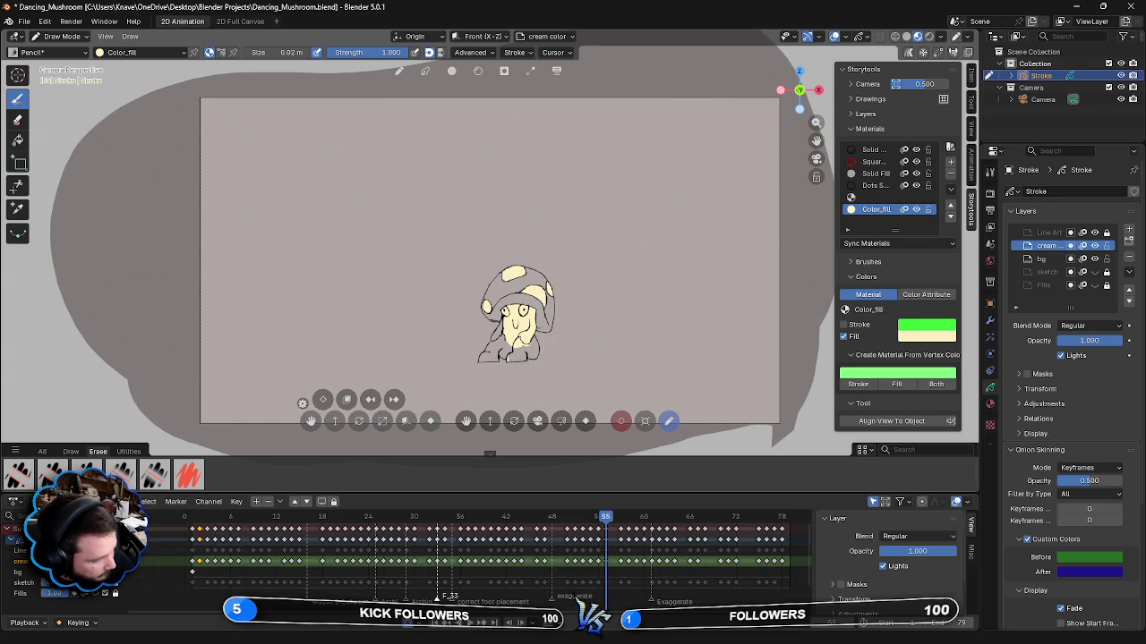
- Paint Color_fill cream over frame 55's lower body and remaining lower-left gaps
left_click_drag(503, 358, 508, 336)
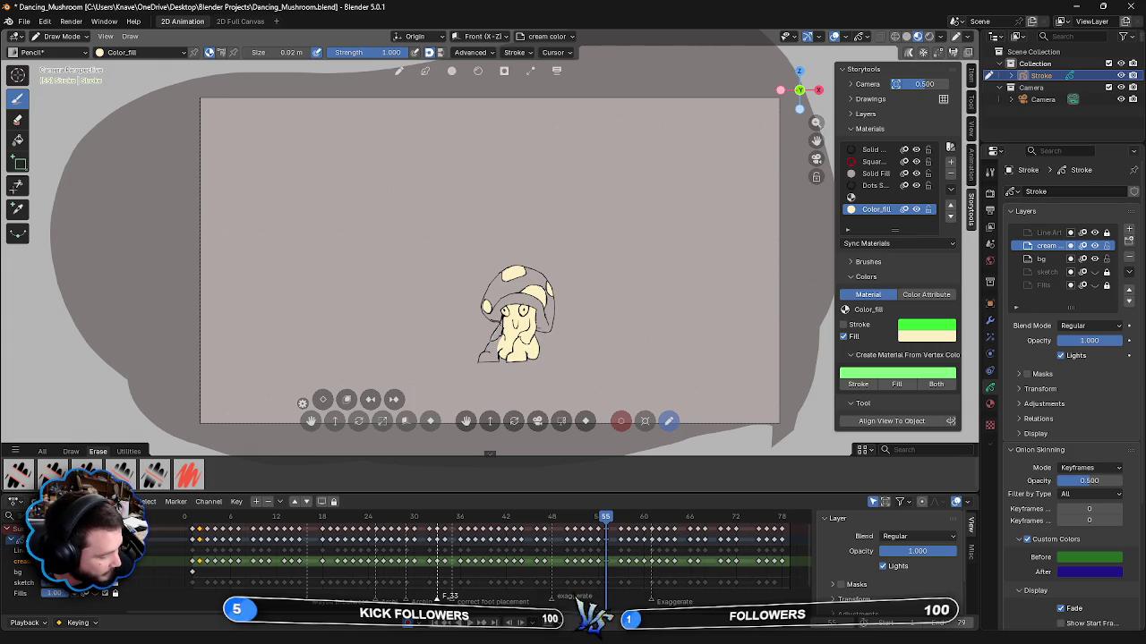
left_click_drag(500, 327, 494, 347)
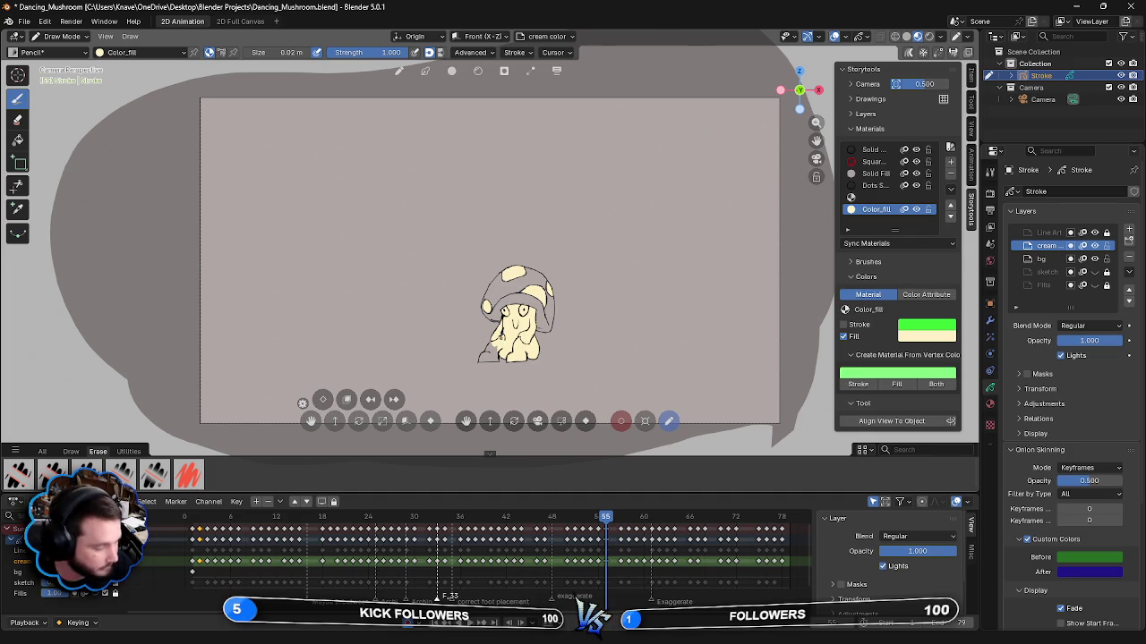
left_click_drag(489, 341, 481, 360)
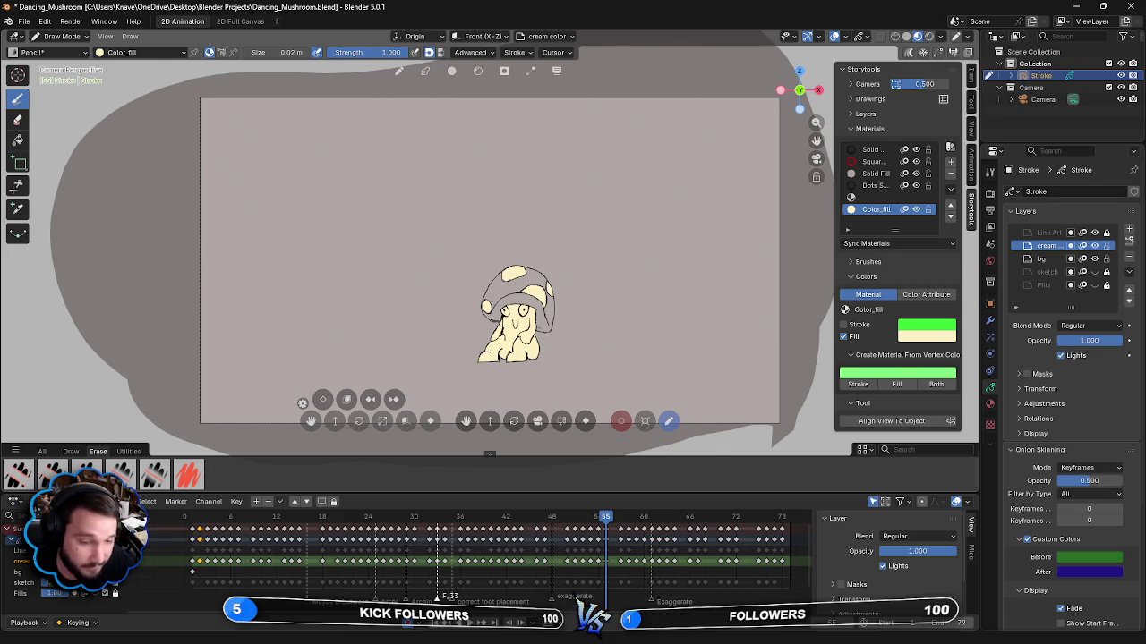
- On frame 57, paint cream into the upper-left and right cap spots and start the face
key("Right")
key("Right")
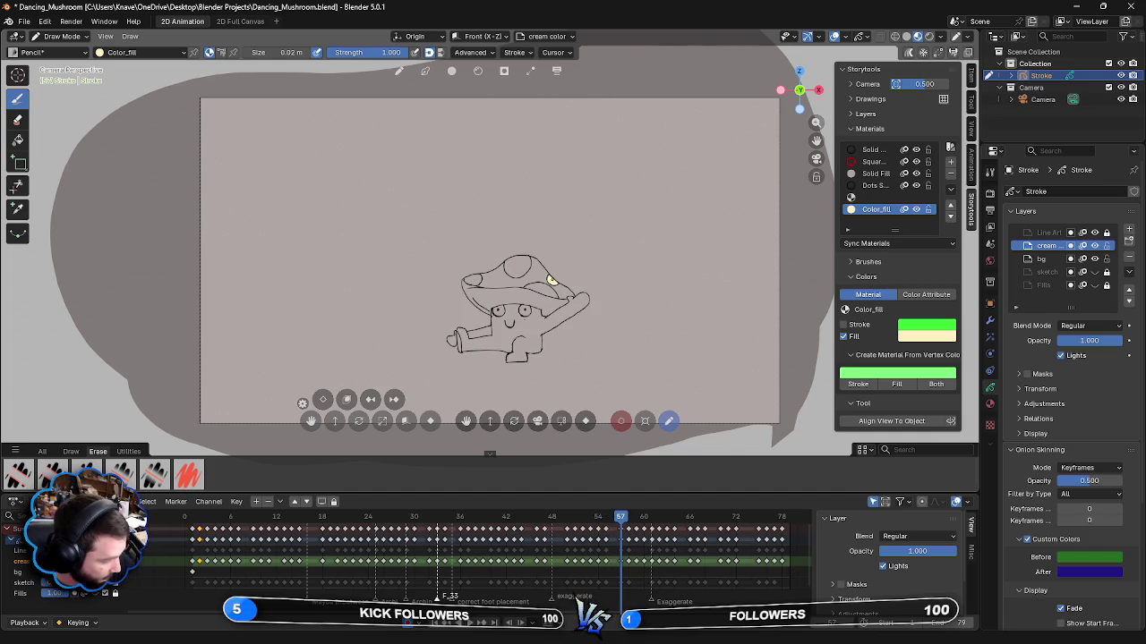
left_click_drag(507, 268, 519, 258)
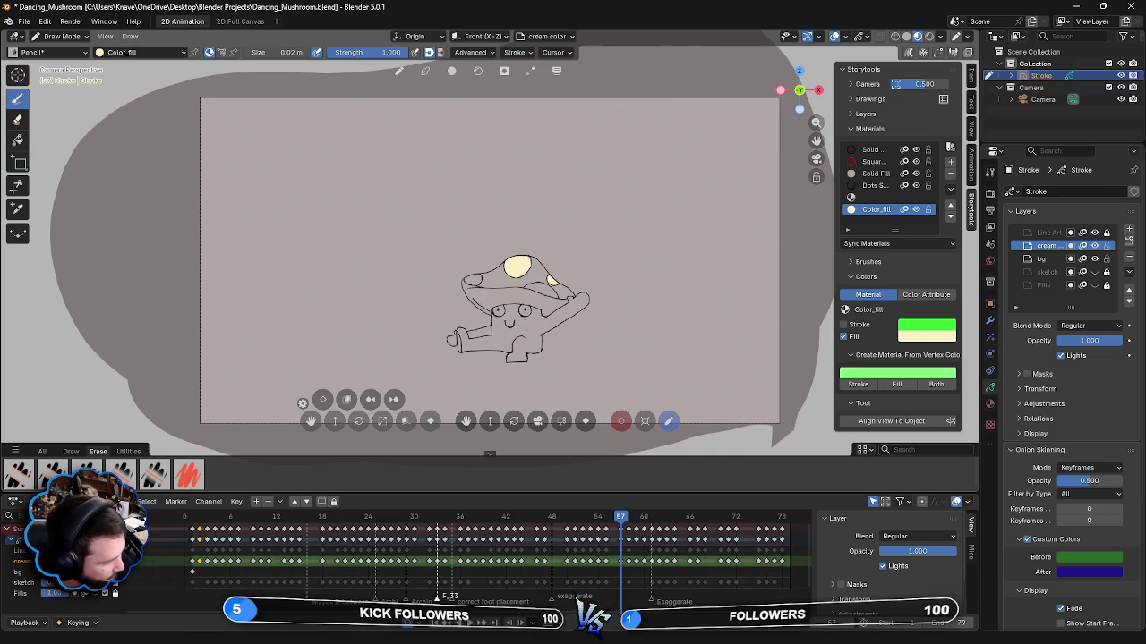
left_click_drag(529, 282, 553, 296)
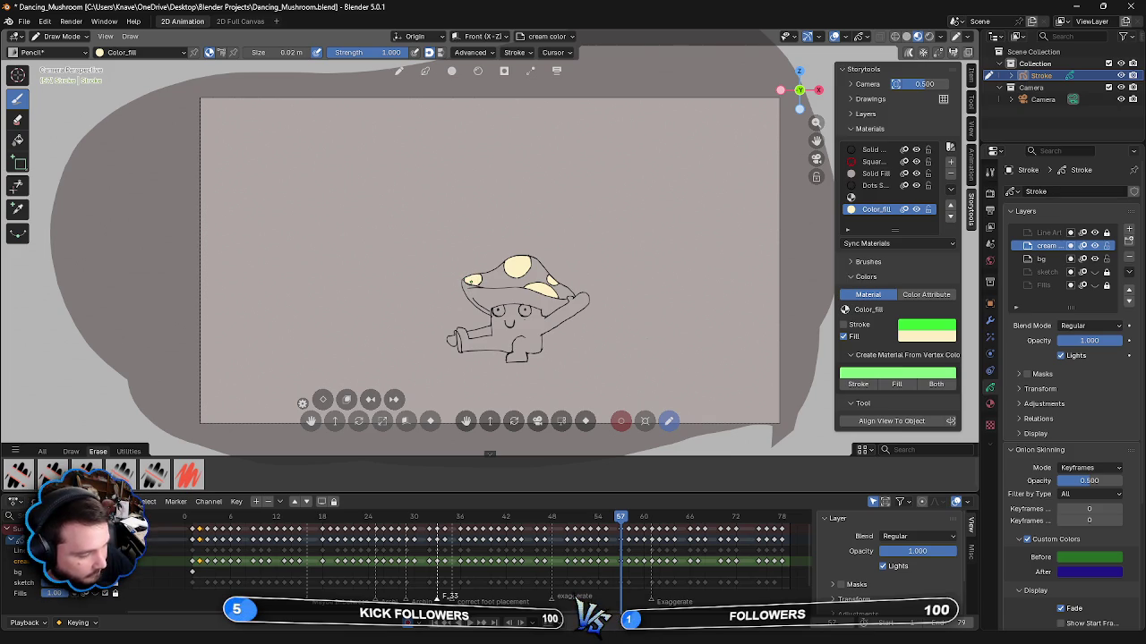
left_click_drag(494, 330, 503, 304)
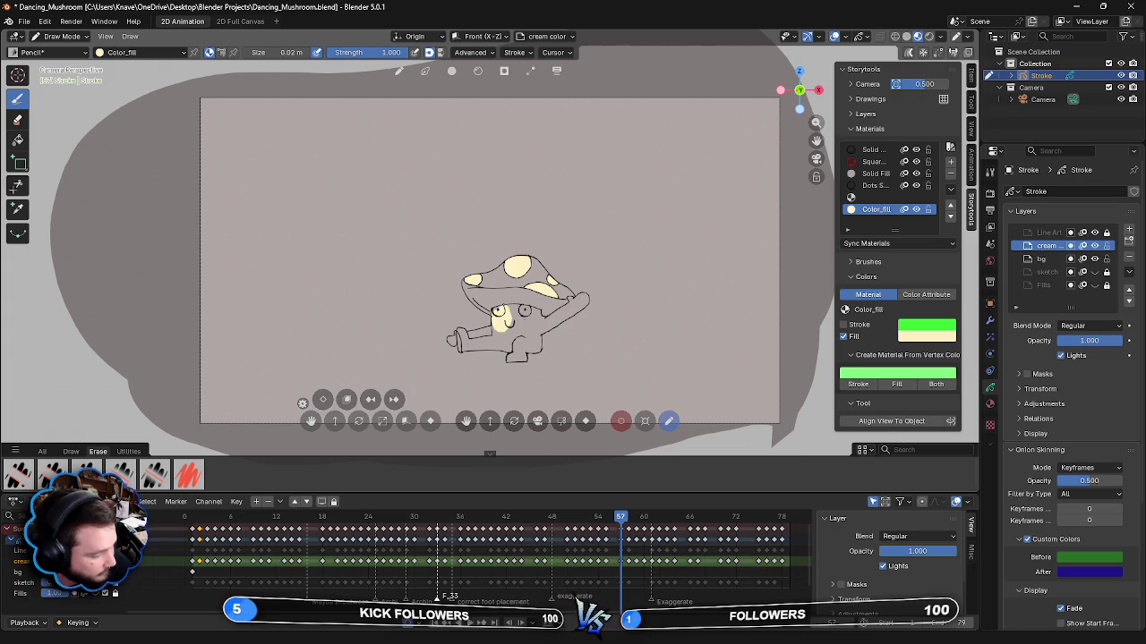
- Cover frame 57's face with cream, redoing a messy stroke, then fill the left hand
left_click_drag(497, 335, 518, 316)
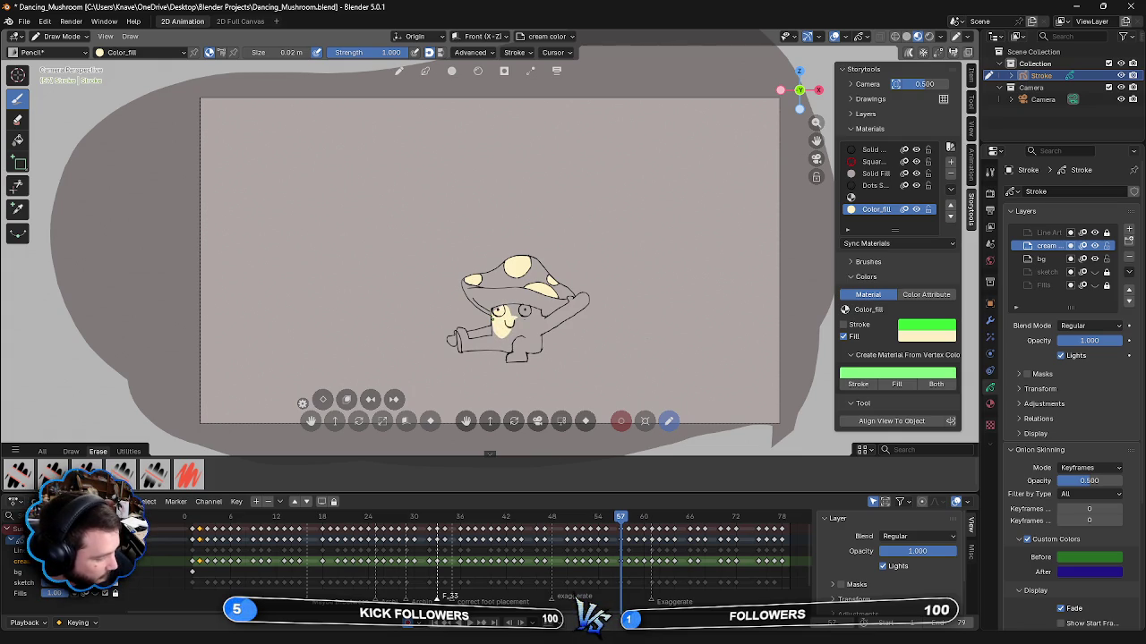
left_click_drag(528, 312, 525, 329)
key("ctrl+z")
key("ctrl+z")
key("ctrl+z")
mouse_move(493, 342)
left_mouse_down()
mouse_move(512, 321)
mouse_move(512, 349)
mouse_move(521, 324)
mouse_move(512, 348)
mouse_move(522, 340)
mouse_move(526, 358)
mouse_move(532, 338)
left_mouse_up()
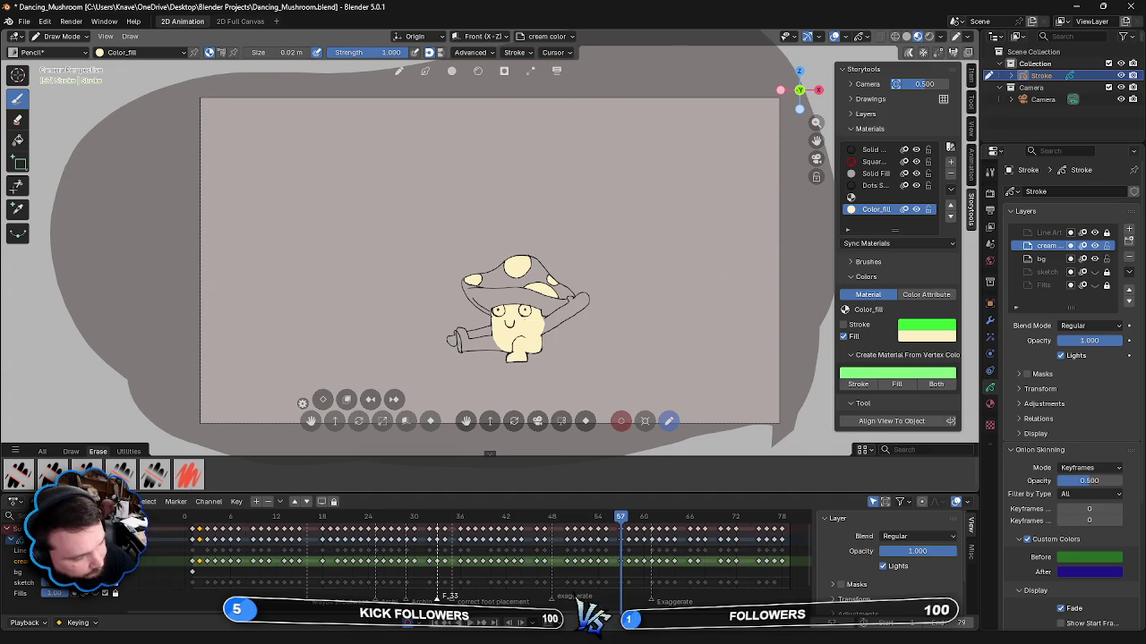
mouse_move(459, 333)
left_mouse_down()
mouse_move(467, 348)
mouse_move(491, 338)
mouse_move(505, 350)
left_mouse_up()
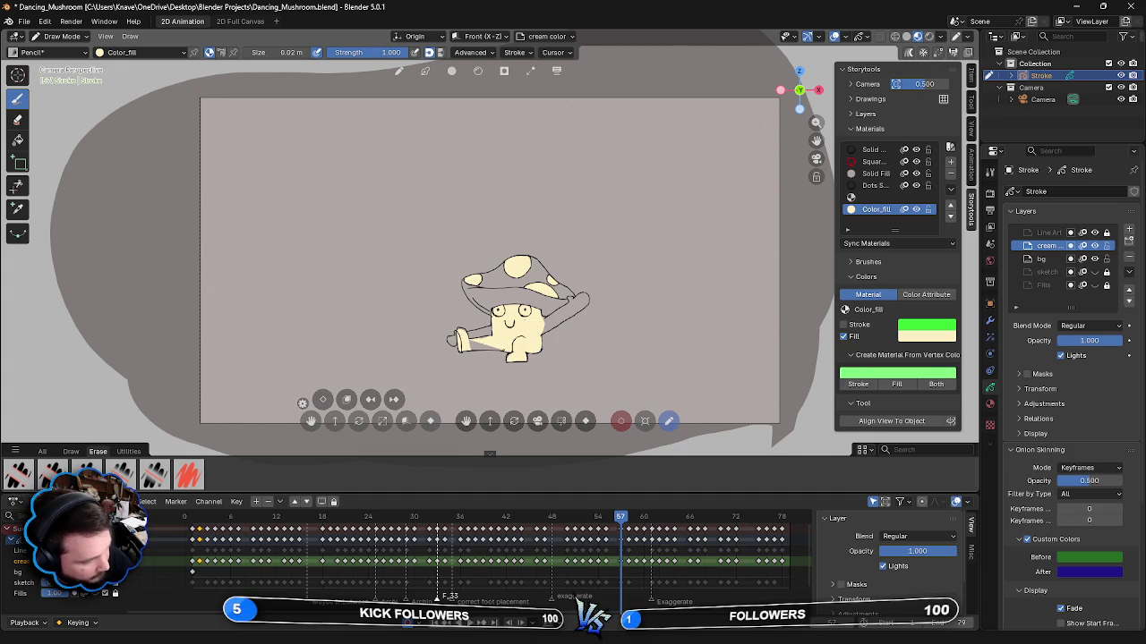
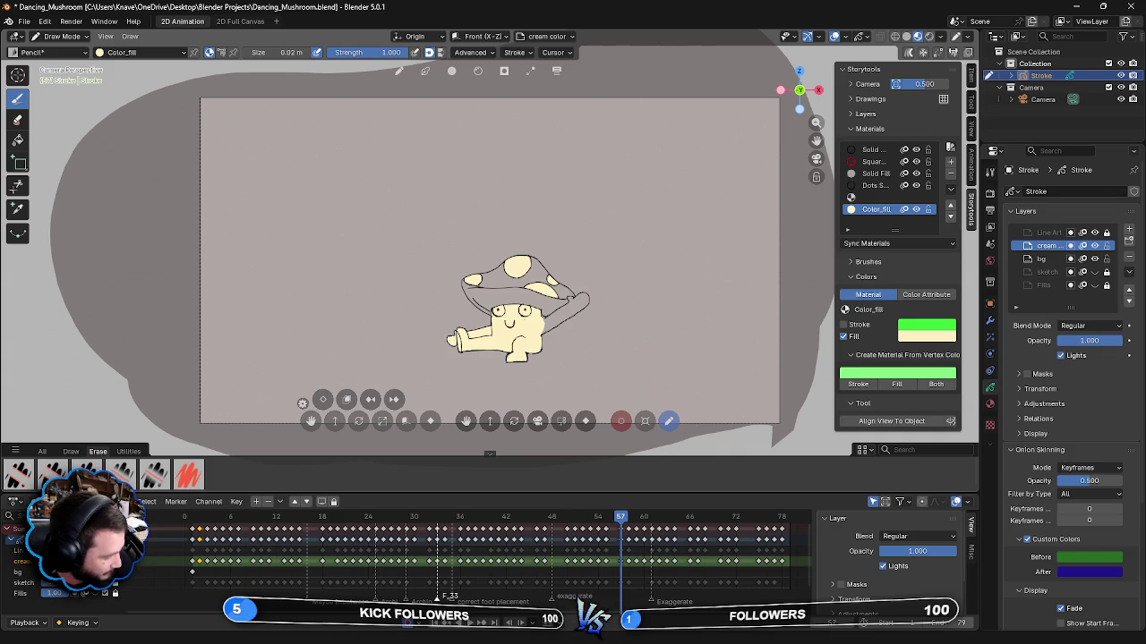
- Fill the gap beside the face and the raised arm in cream, then go to frame 58
mouse_move(542, 318)
left_mouse_down()
mouse_move(548, 327)
mouse_move(584, 306)
mouse_move(550, 335)
left_mouse_up()
left_click_drag(573, 296, 589, 299)
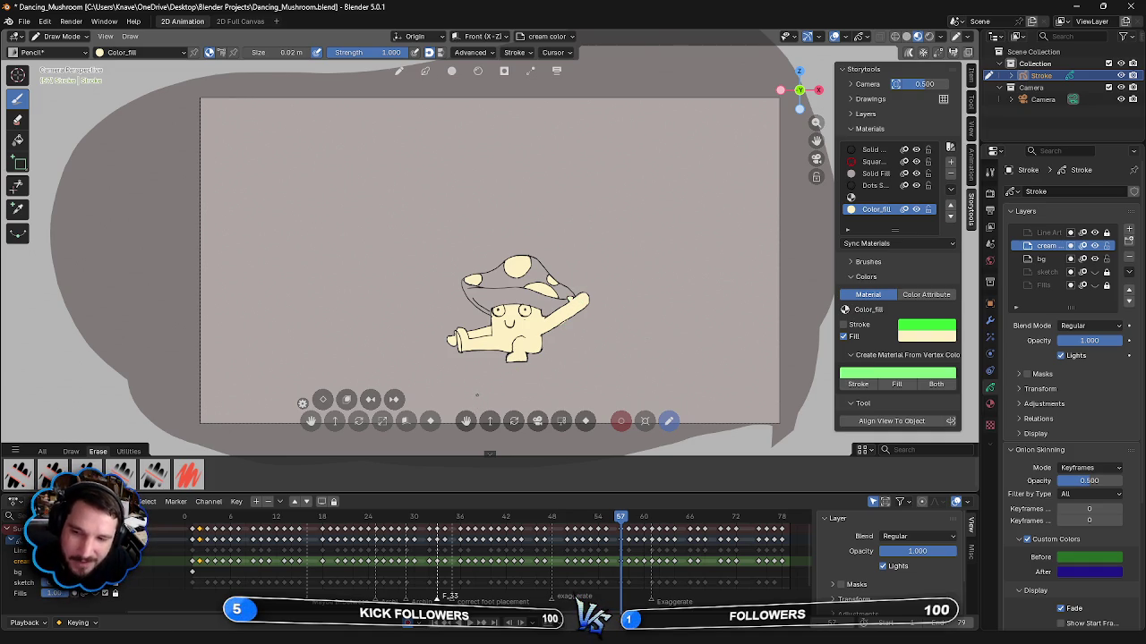
key("Right")
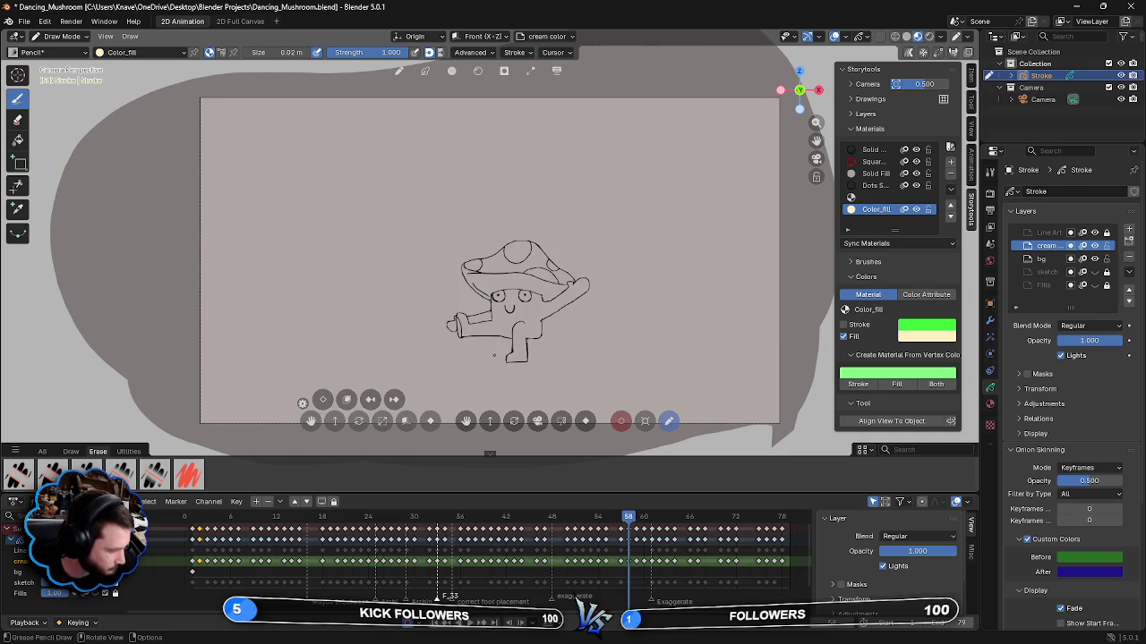
- Fill the top, right-side and lower-right cap spots with cream, repainting the top spot once
key("Left")
key("Right")
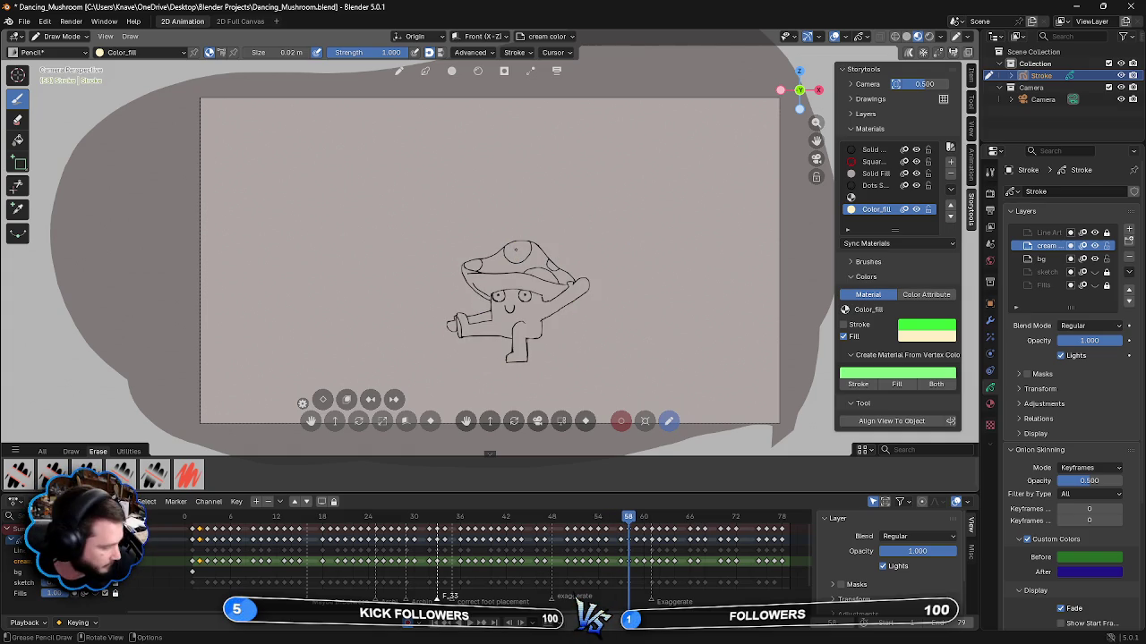
left_click_drag(505, 249, 517, 247)
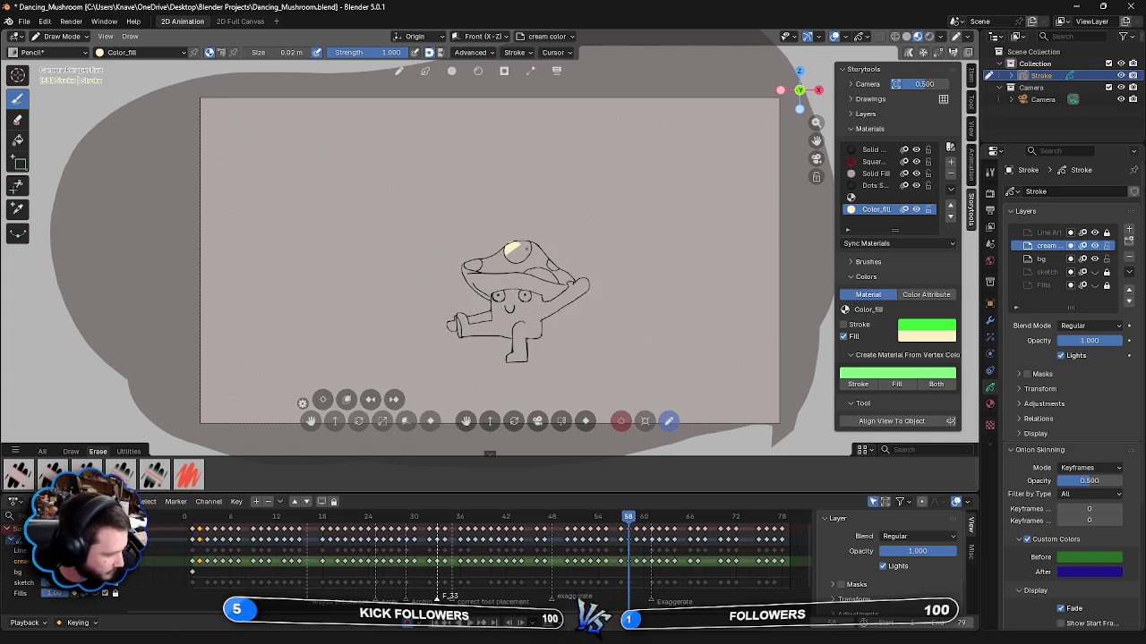
key("ctrl+z")
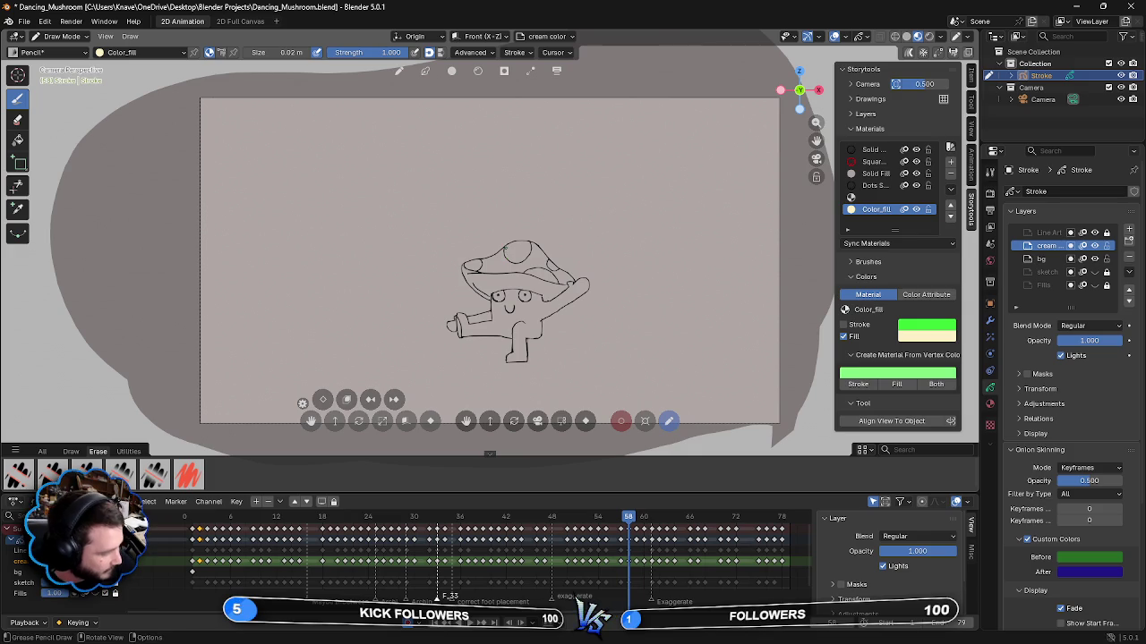
mouse_move(506, 257)
left_mouse_down()
mouse_move(528, 242)
mouse_move(530, 258)
left_mouse_up()
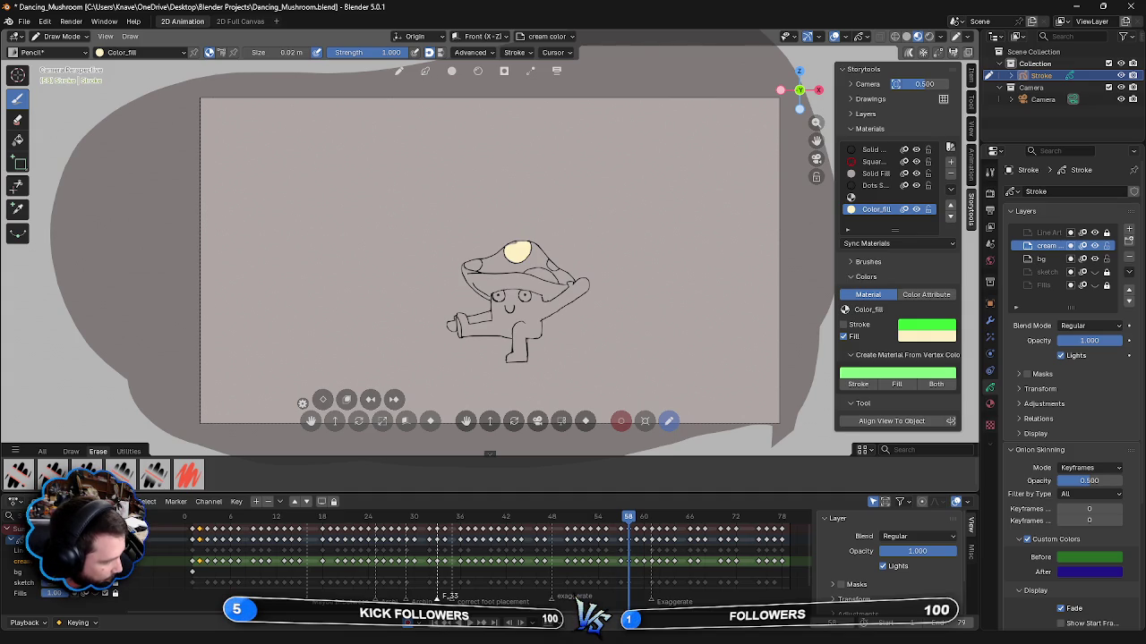
left_click(510, 254)
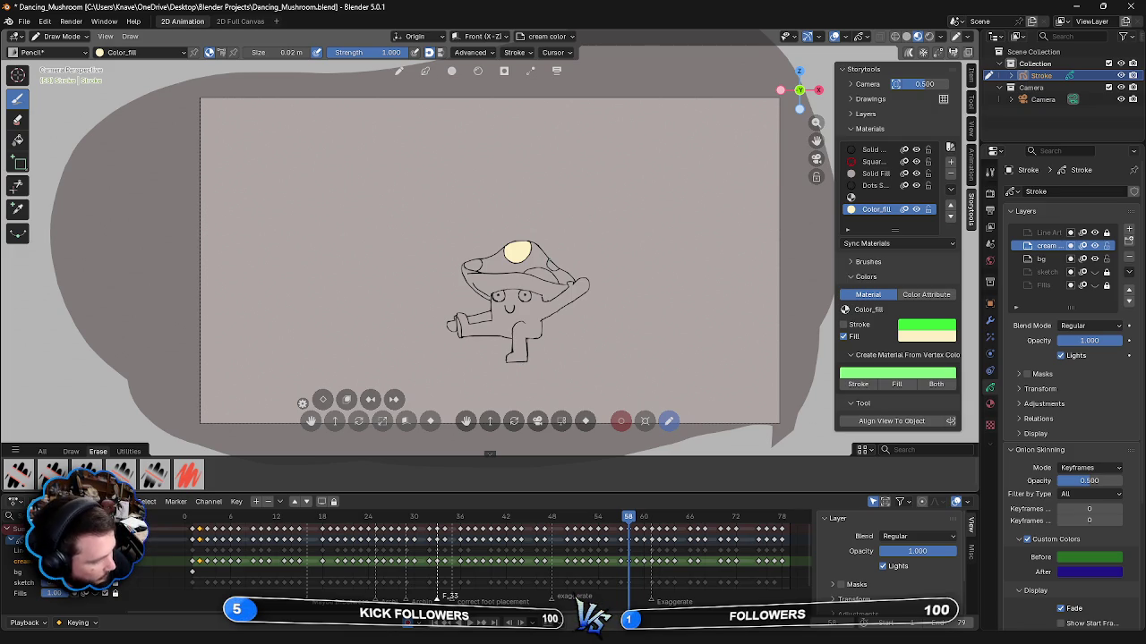
left_click(551, 265)
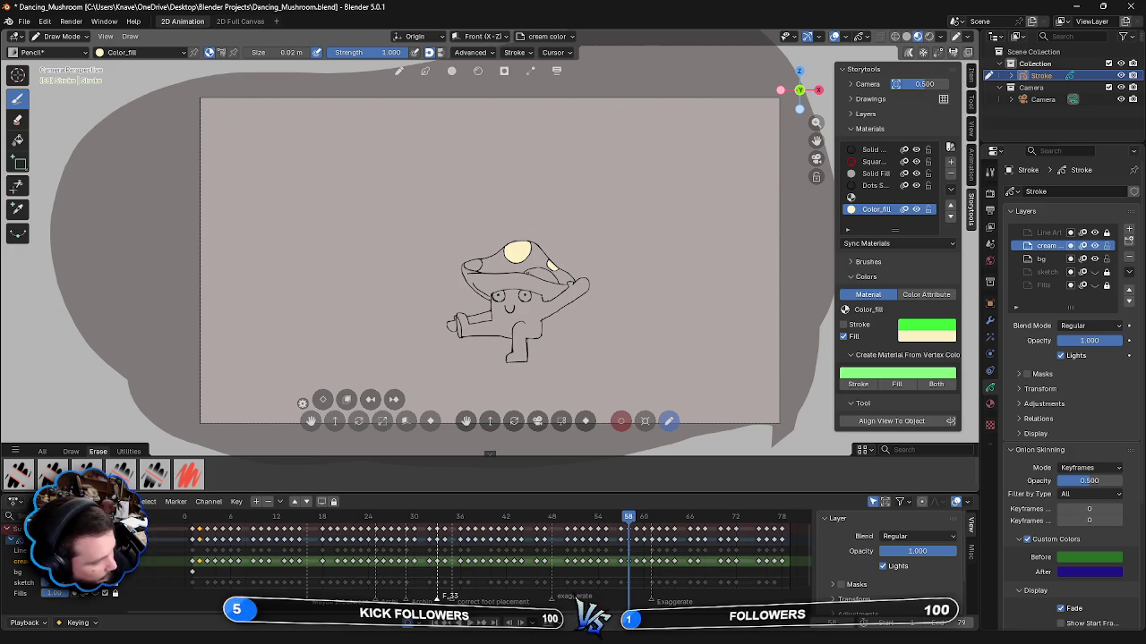
left_click_drag(536, 269, 541, 278)
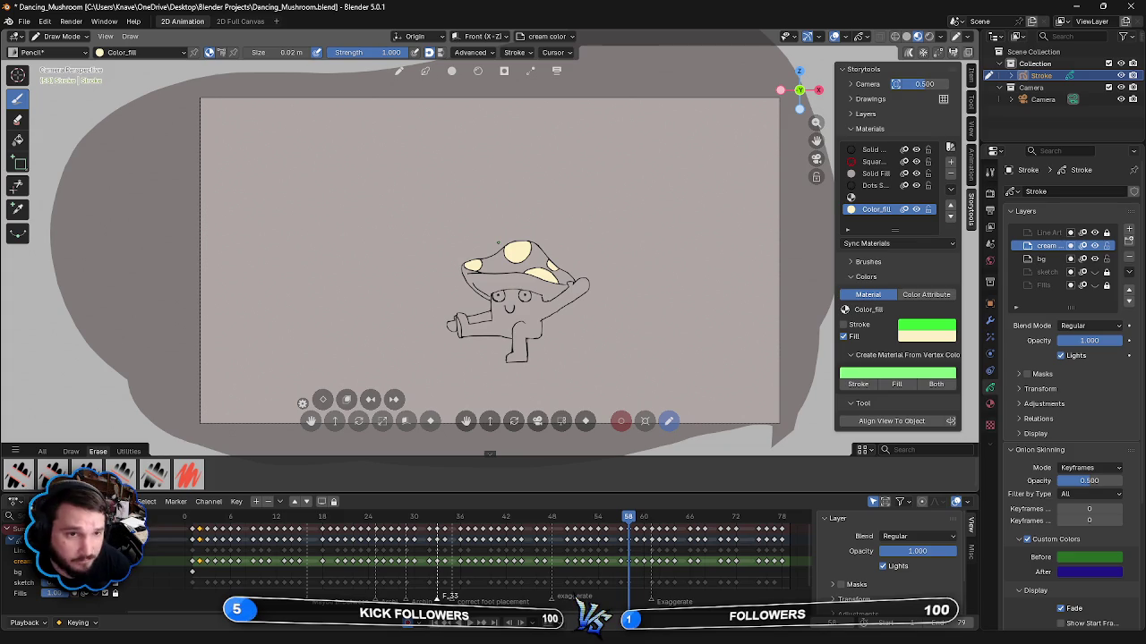
- Fill the mushroom's face with cream, including the area around the right eye
left_click_drag(497, 315, 501, 292)
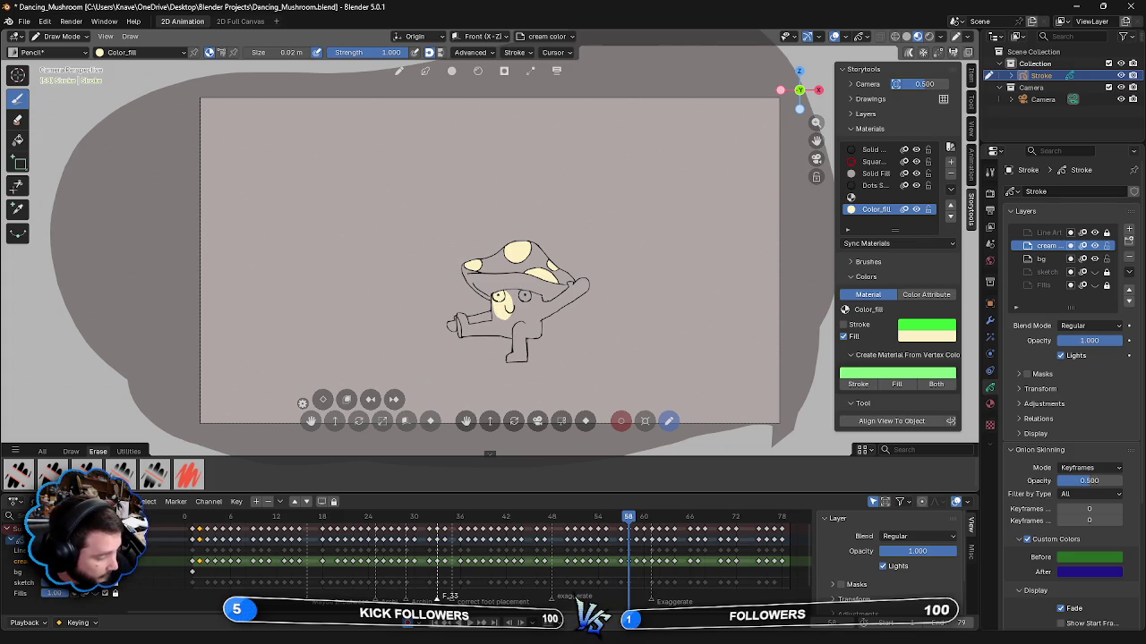
left_click_drag(493, 301, 494, 315)
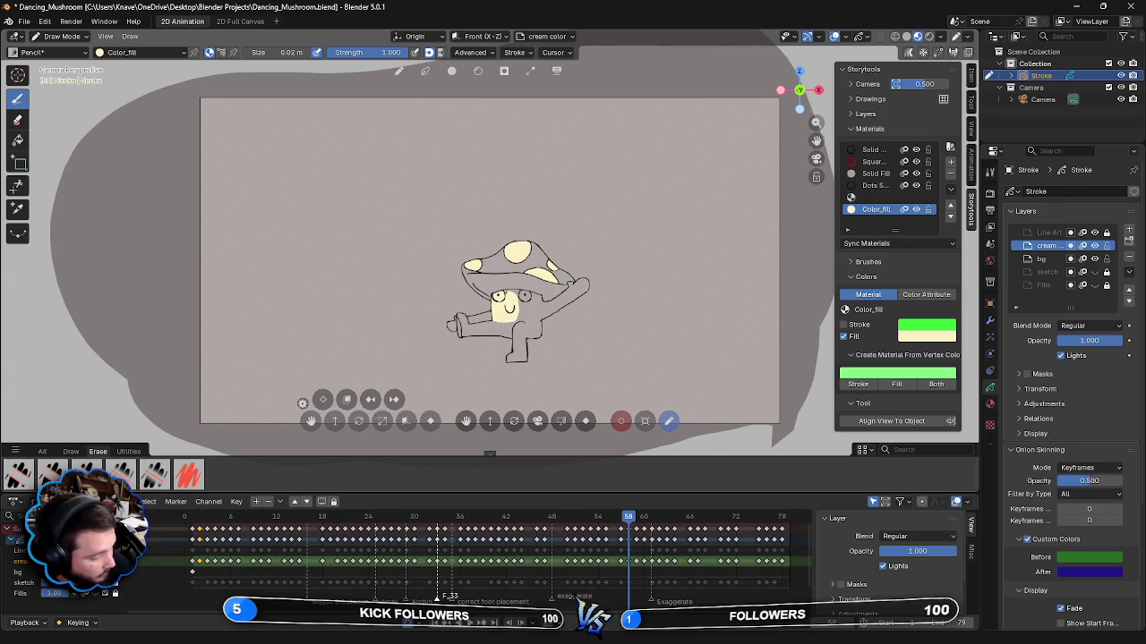
mouse_move(509, 291)
left_mouse_down()
mouse_move(530, 299)
mouse_move(527, 320)
mouse_move(541, 315)
left_mouse_up()
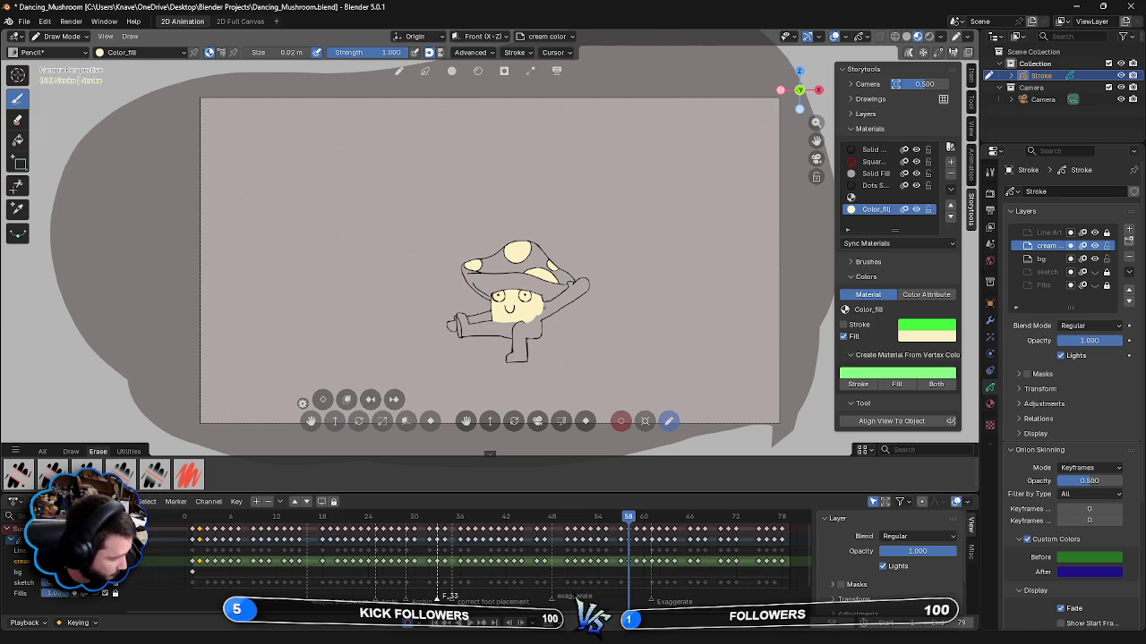
left_click_drag(539, 319, 512, 328)
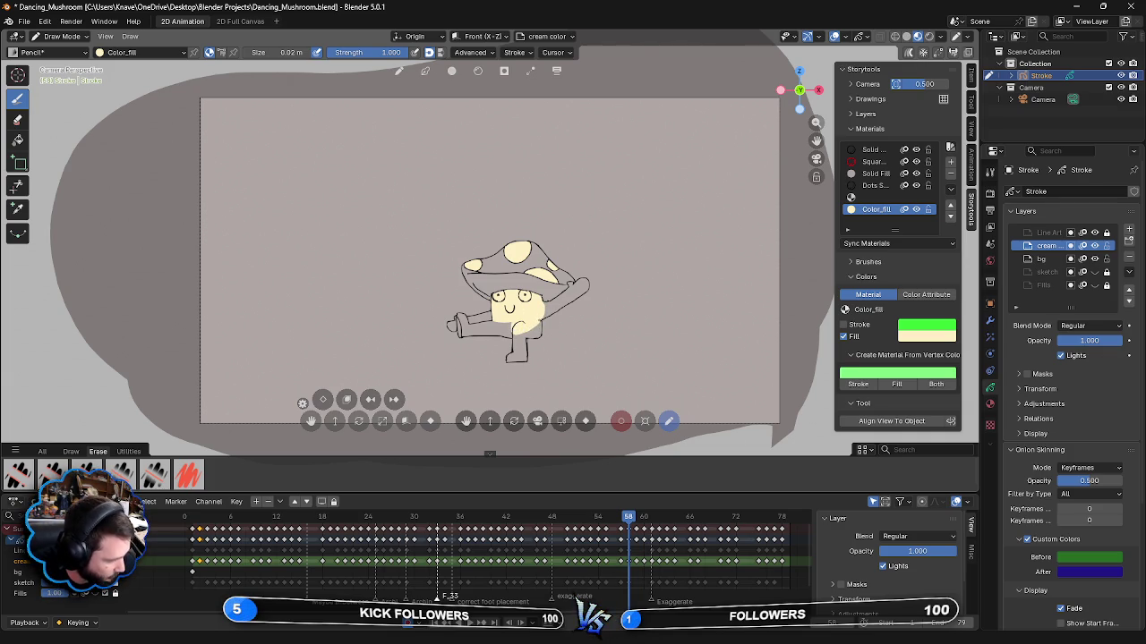
- Extend the cream fill over the lower body, leg and foot bottom
left_click_drag(541, 329, 520, 337)
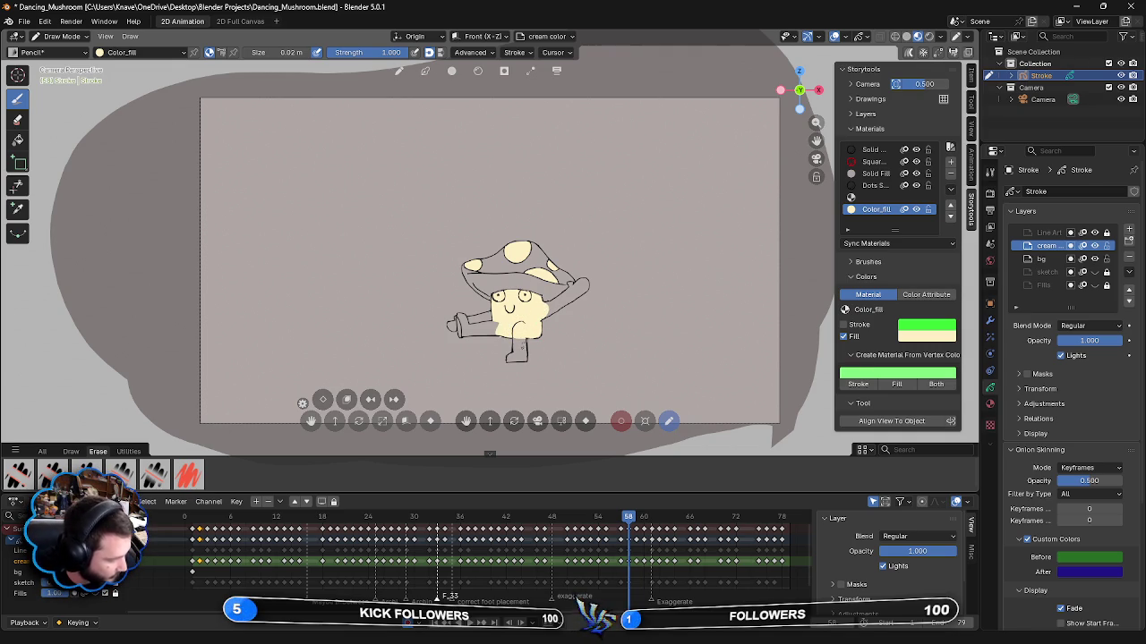
left_click_drag(516, 337, 522, 360)
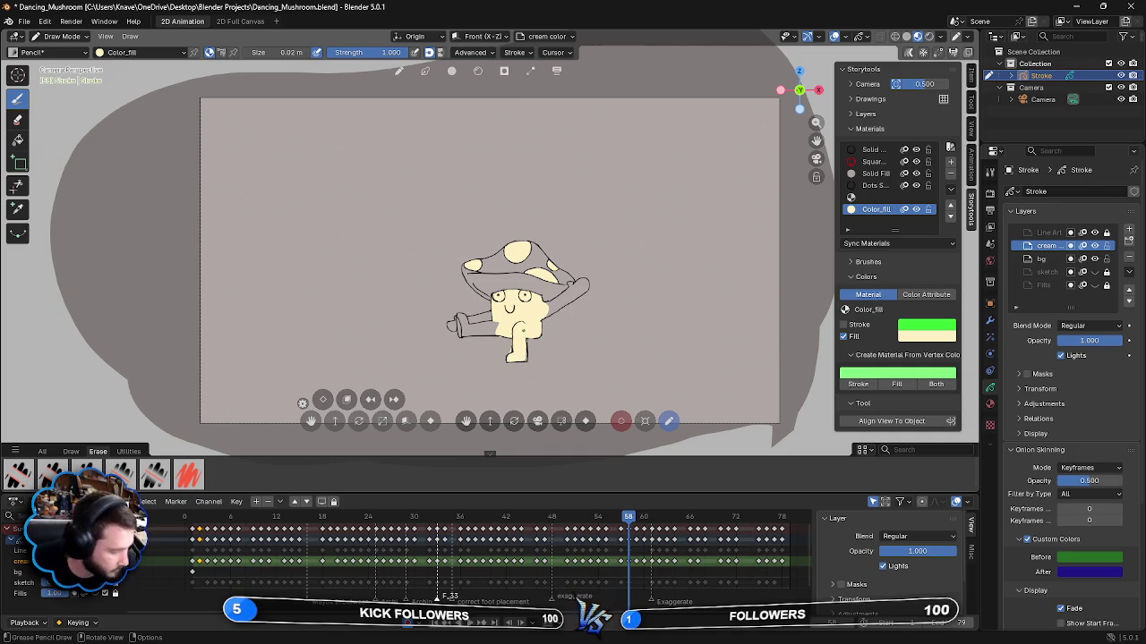
key("ctrl+z")
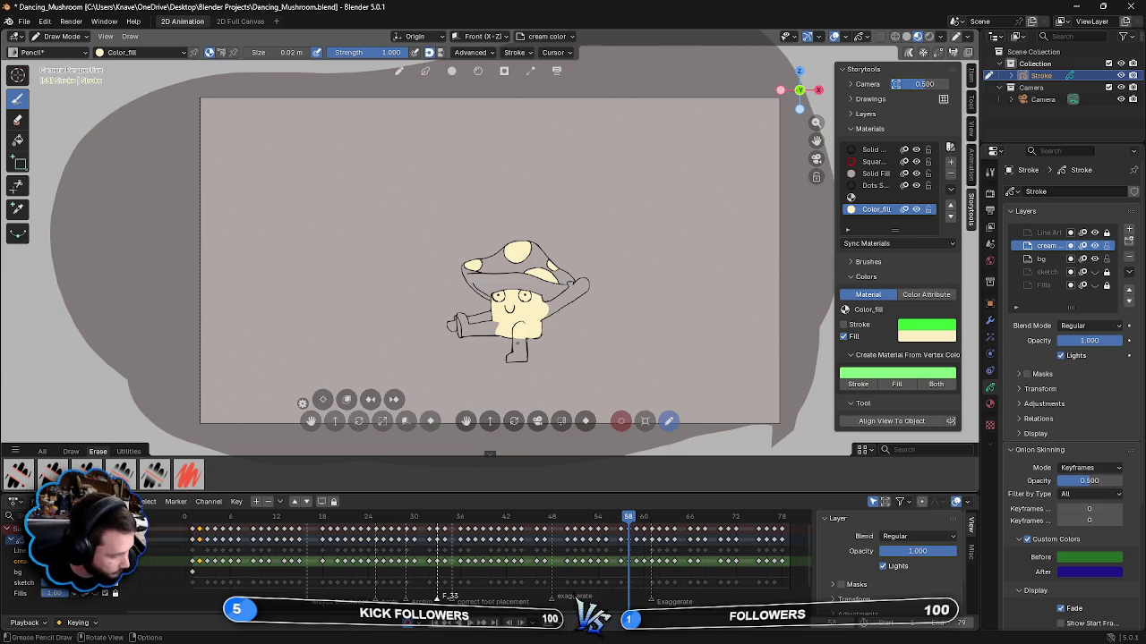
key("ctrl+shift+z")
key("ctrl+shift+z")
left_click_drag(514, 354, 527, 340)
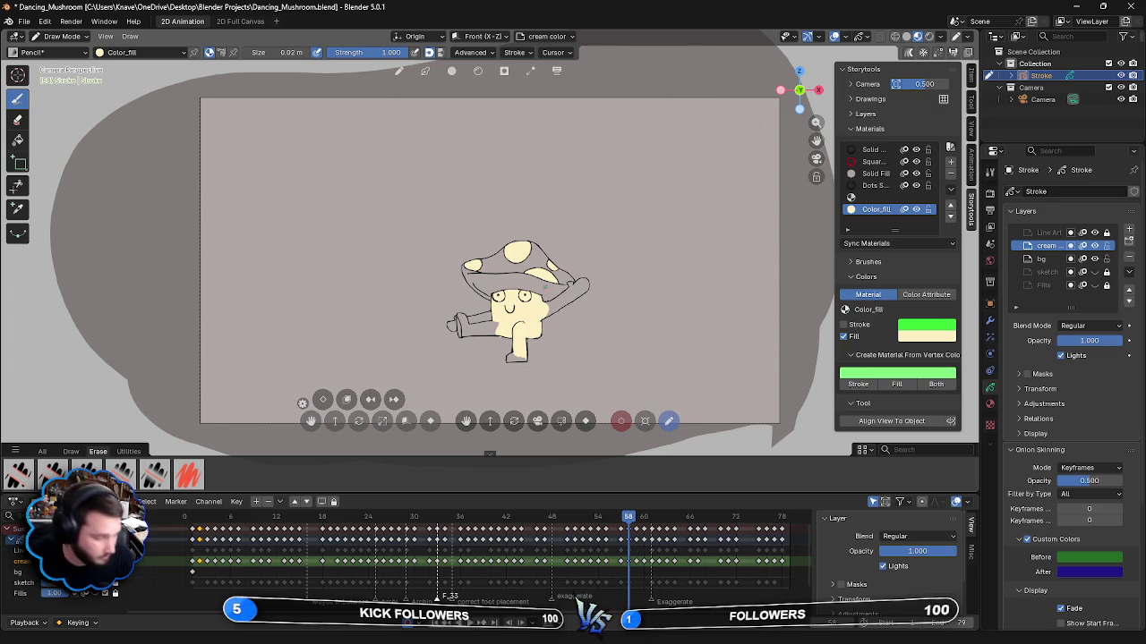
left_click_drag(514, 359, 517, 357)
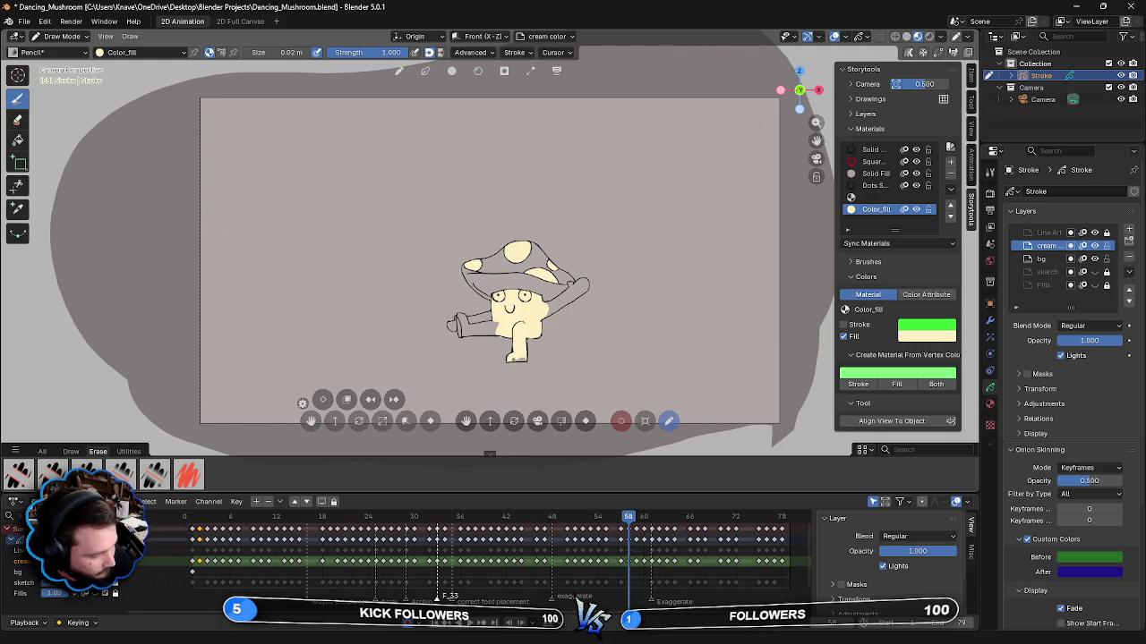
- Fill the remaining foot gaps and the right arm with cream
left_click_drag(515, 356, 525, 361)
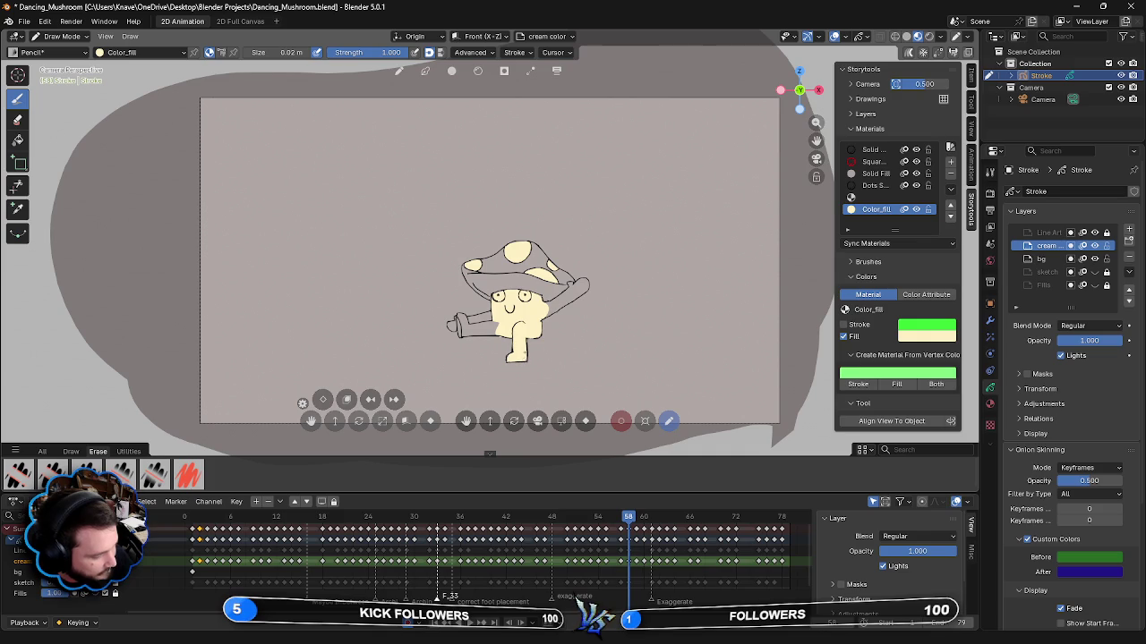
left_click(526, 358)
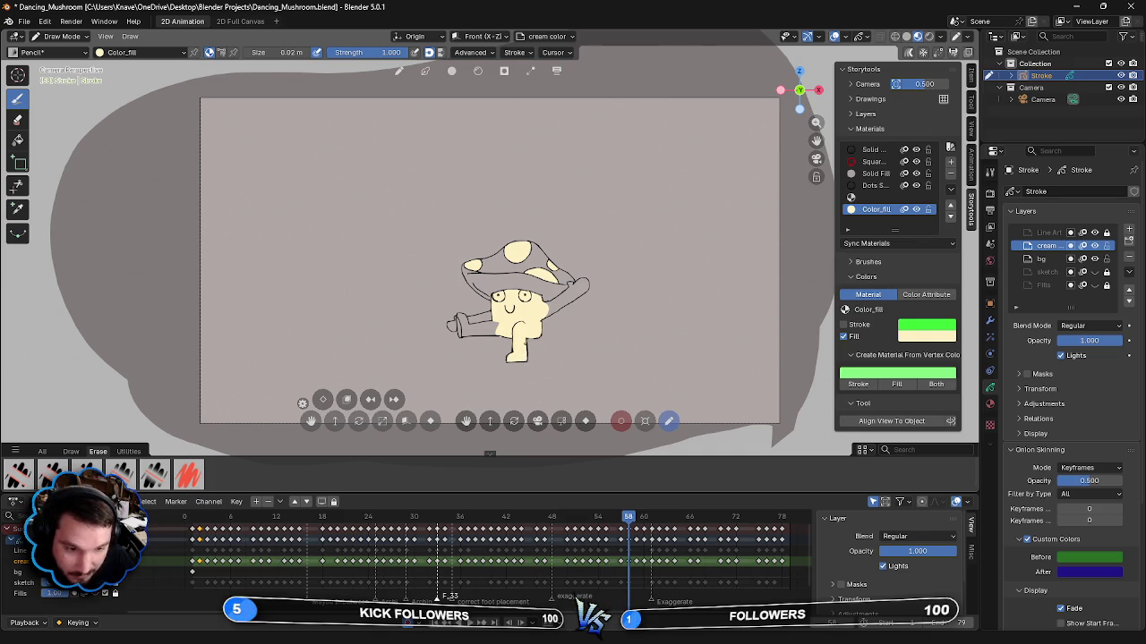
mouse_move(556, 311)
left_mouse_down()
mouse_move(574, 285)
mouse_move(582, 297)
left_mouse_up()
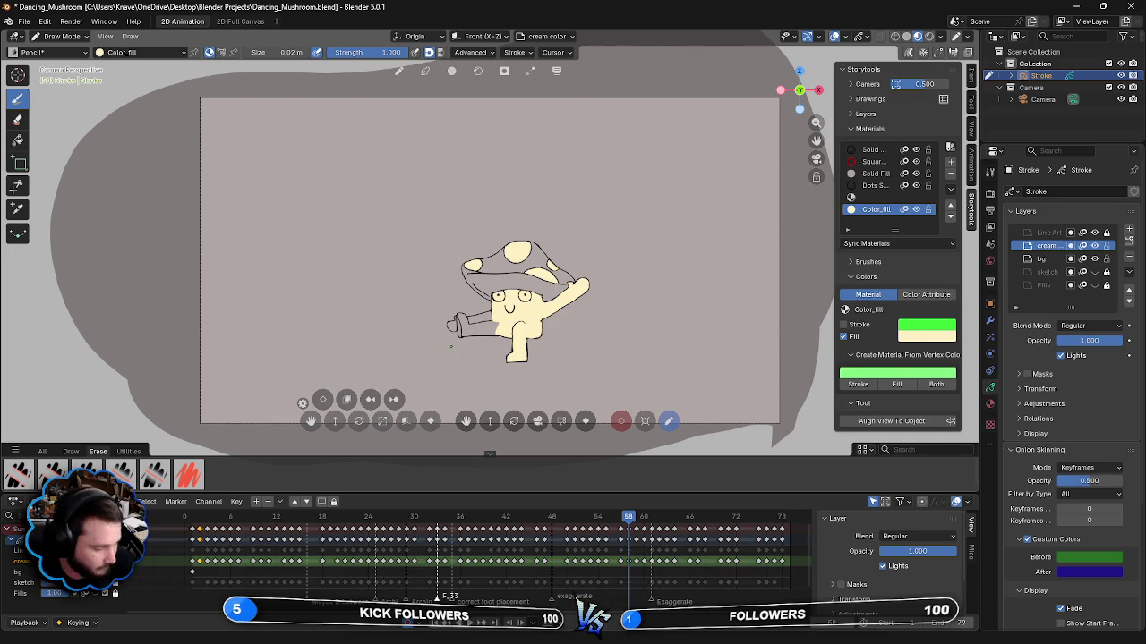
- Fill the left hand, touch up the body outline in cream, then advance to frame 59
mouse_move(456, 322)
left_mouse_down()
mouse_move(492, 330)
mouse_move(452, 326)
left_mouse_up()
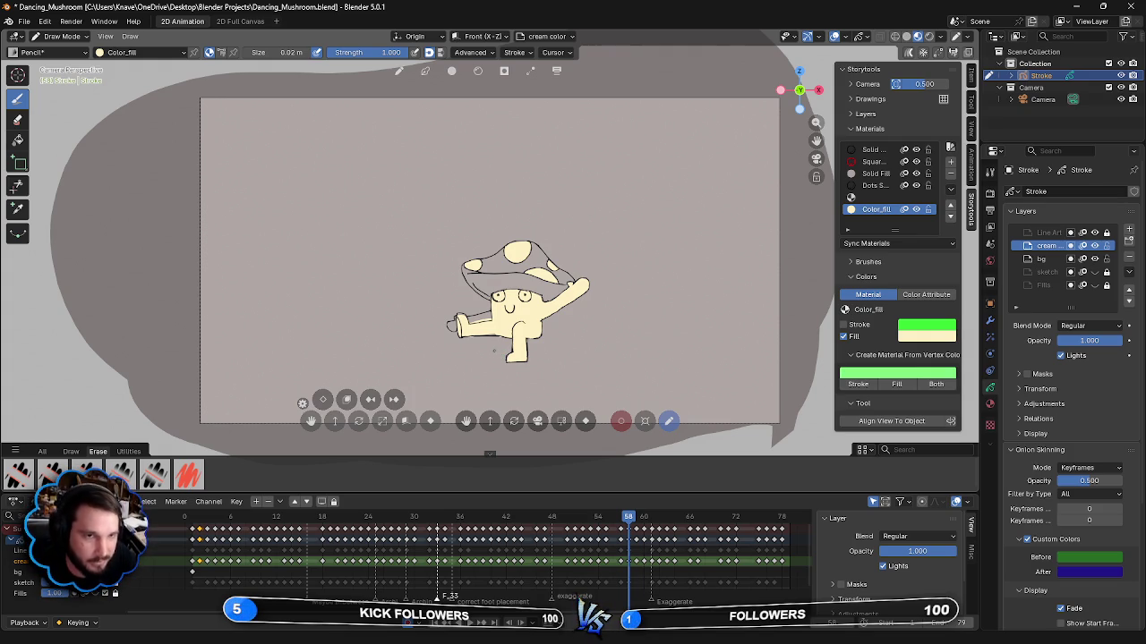
left_click_drag(452, 322, 498, 318)
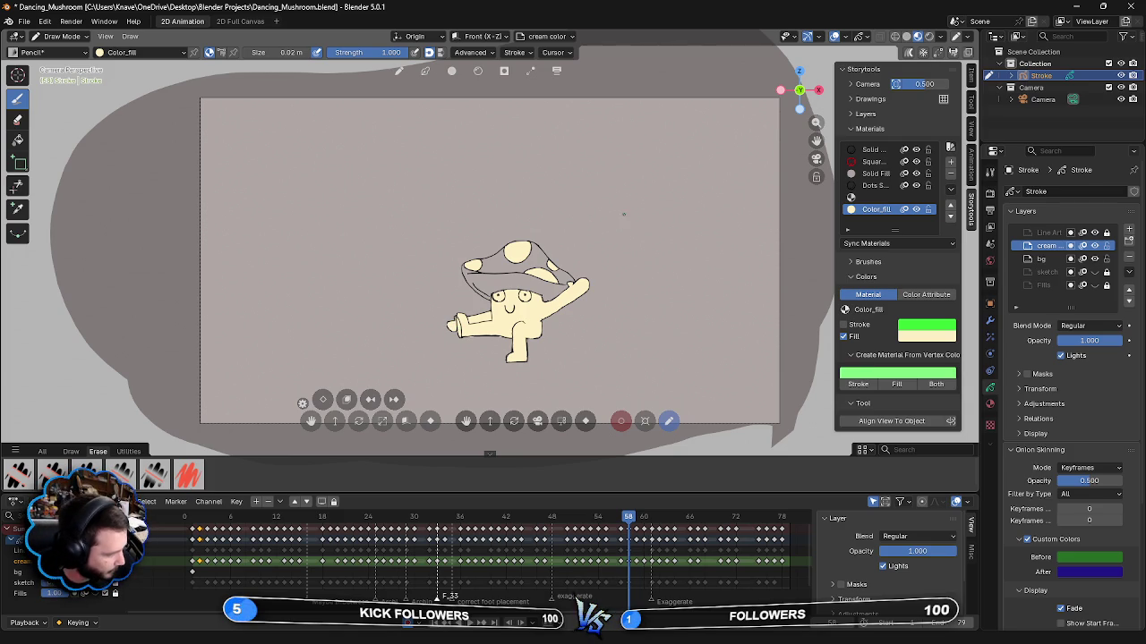
key("Right")
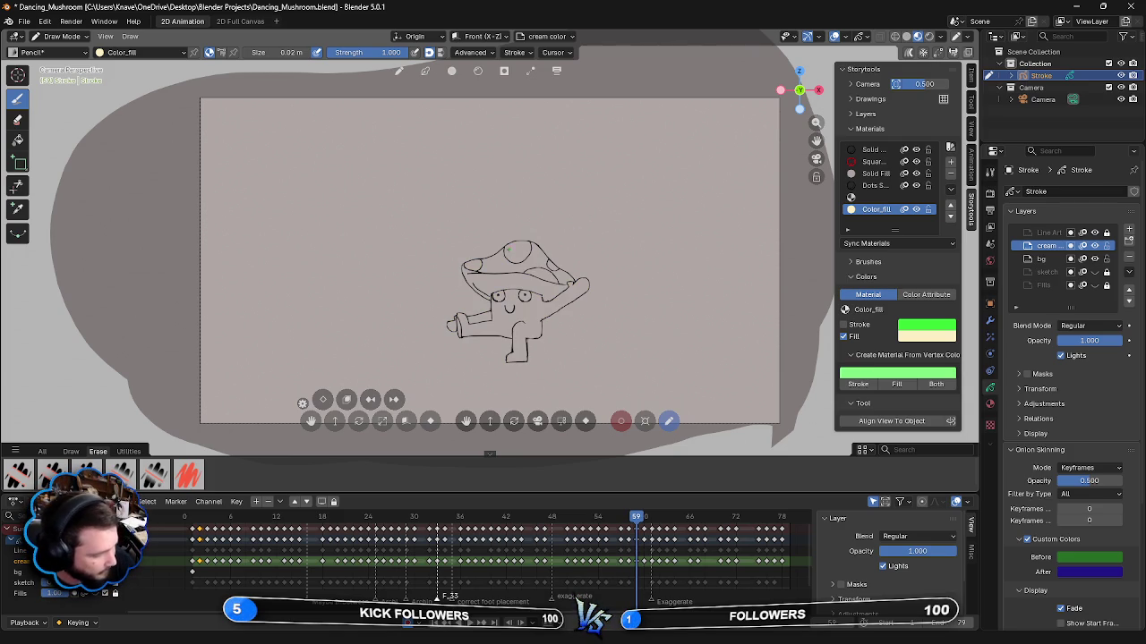
- Fill the top, right, inner and left-side cap spots with cream on frame 59
mouse_move(510, 258)
left_mouse_down()
mouse_move(514, 240)
mouse_move(508, 257)
mouse_move(519, 262)
left_mouse_up()
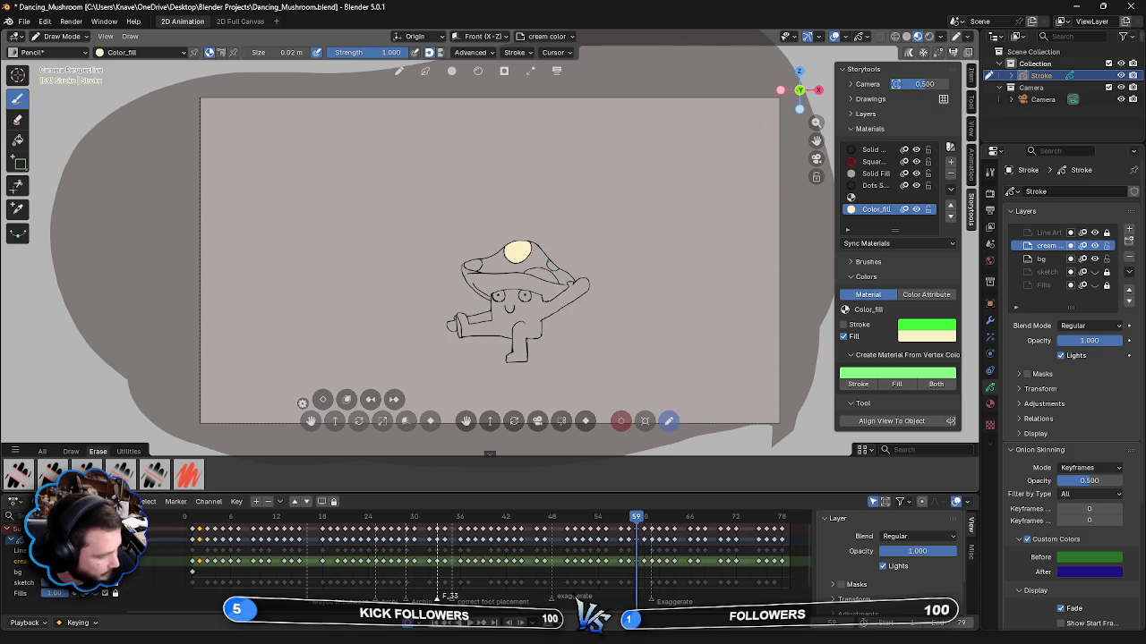
left_click(552, 266)
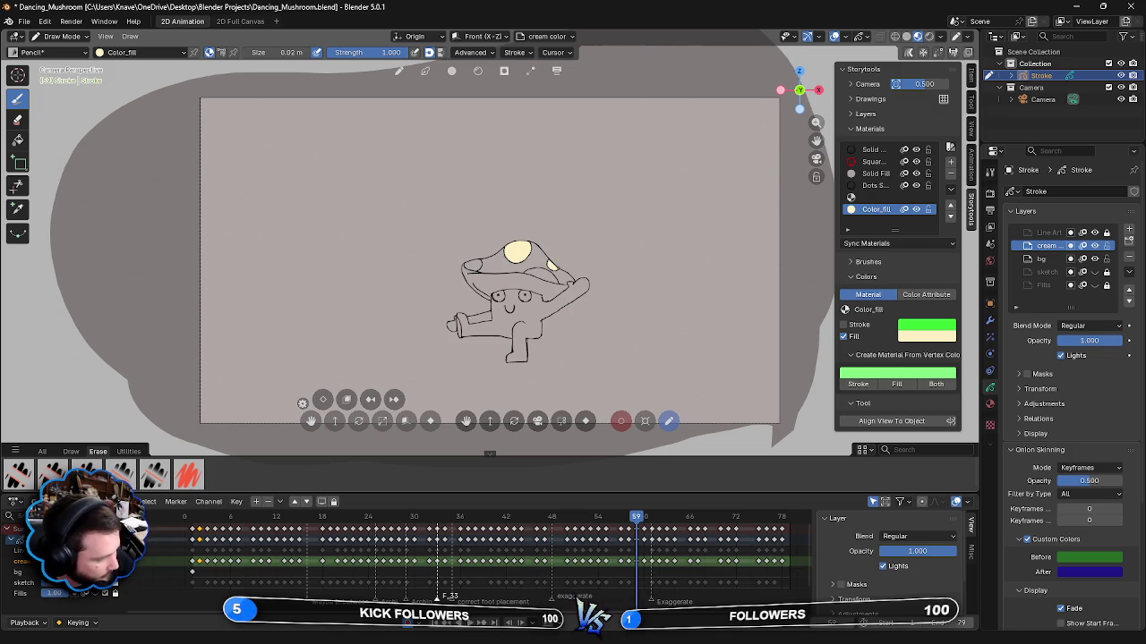
left_click(535, 271)
left_click_drag(528, 270, 550, 281)
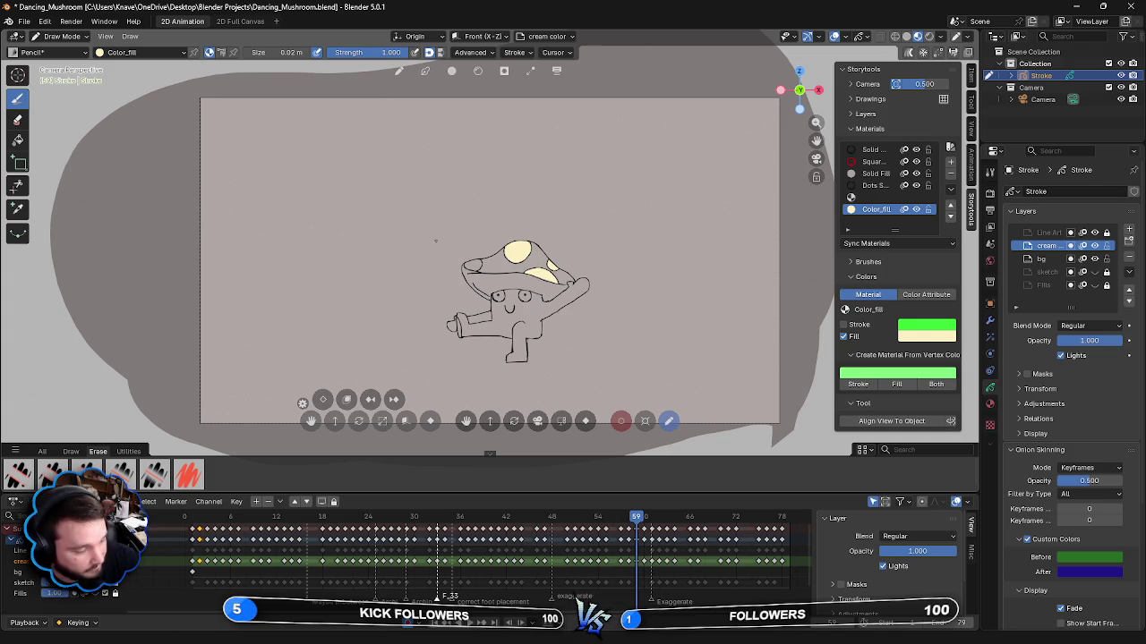
left_click_drag(465, 268, 476, 261)
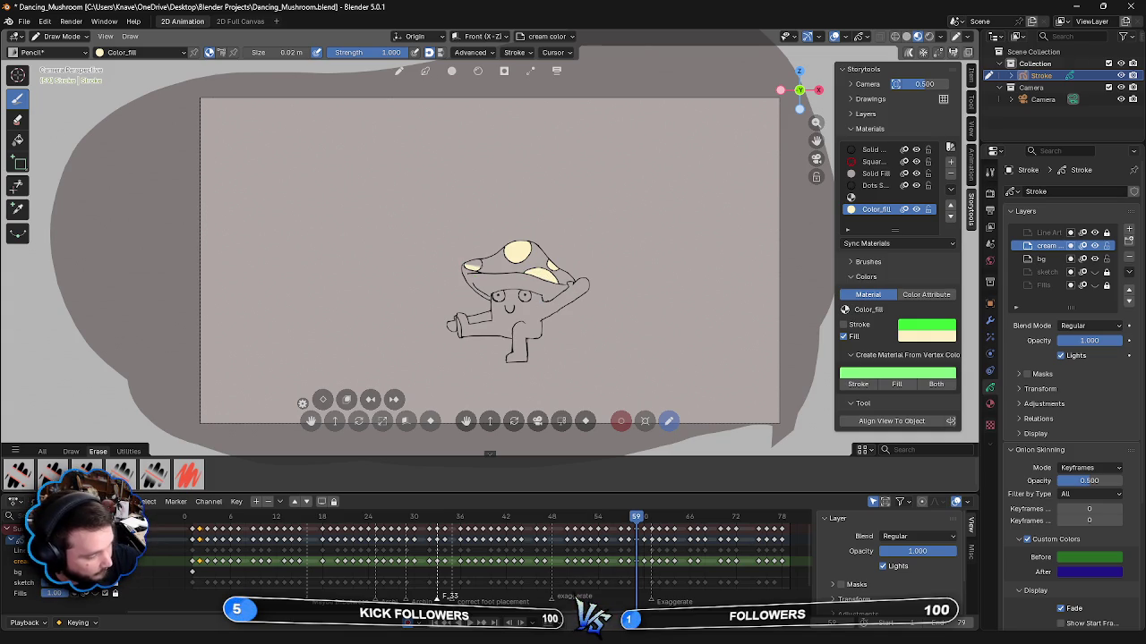